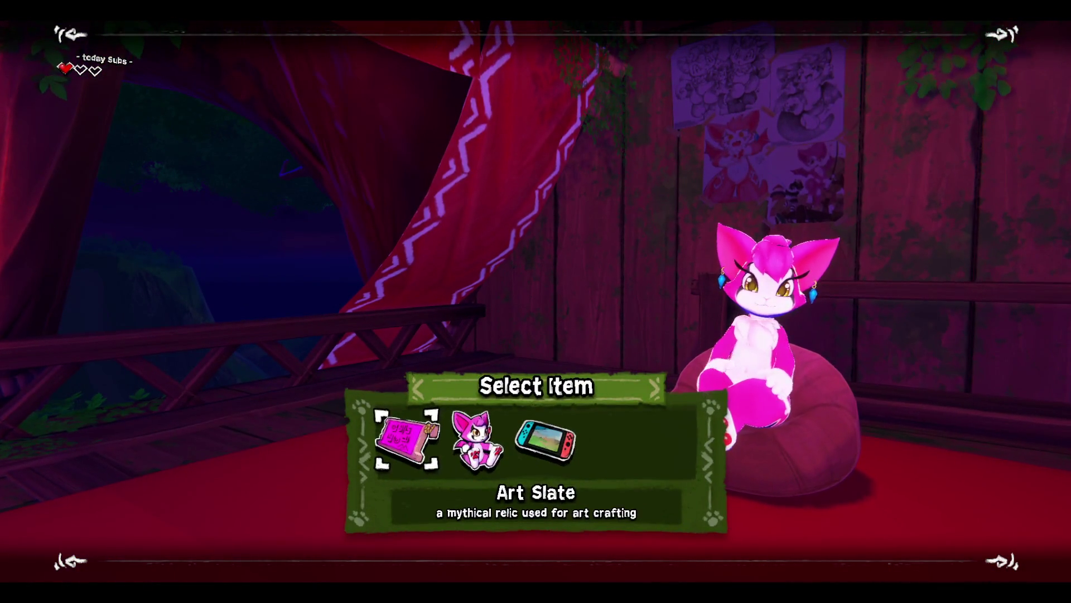
Pick the Art Slate from the Select Item menu to bring up the Unity editor.
{"action": "key", "text": "Return"}
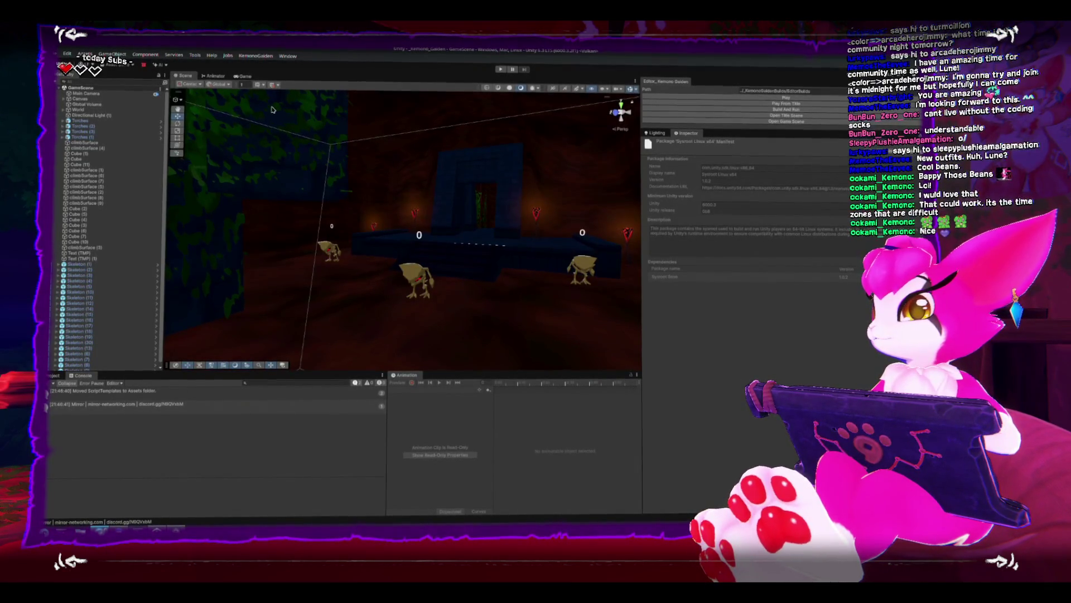
Frame the Scene view on Skeleton (4), then launch the _Kahira project from Unity Hub.
{"action": "left_click", "coordinate": [243, 81]}
{"action": "left_click", "coordinate": [185, 77]}
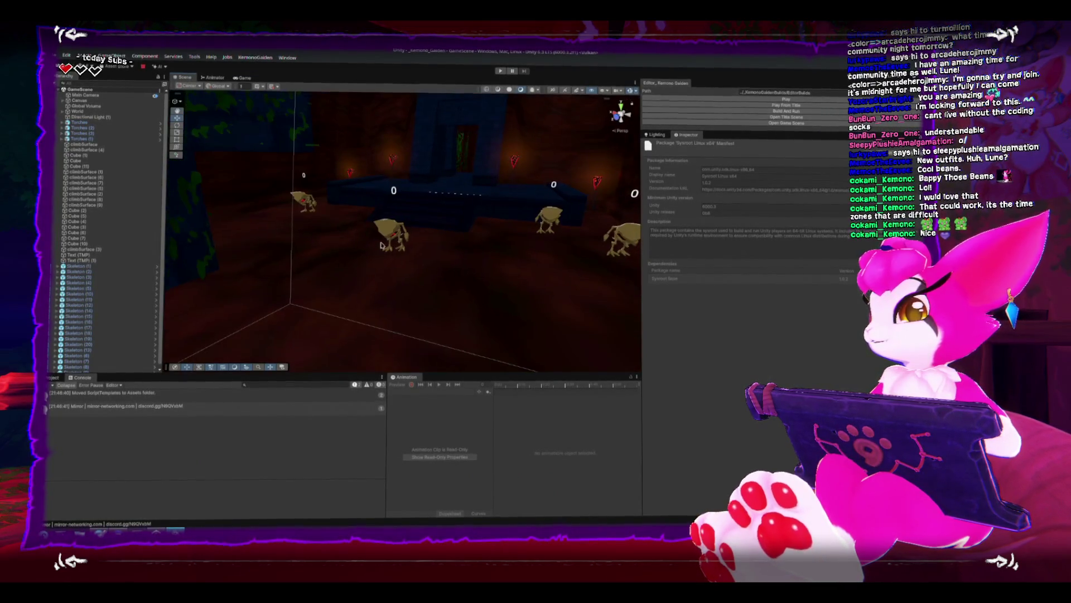
{"action": "left_click", "coordinate": [387, 236]}
{"action": "key", "text": "f"}
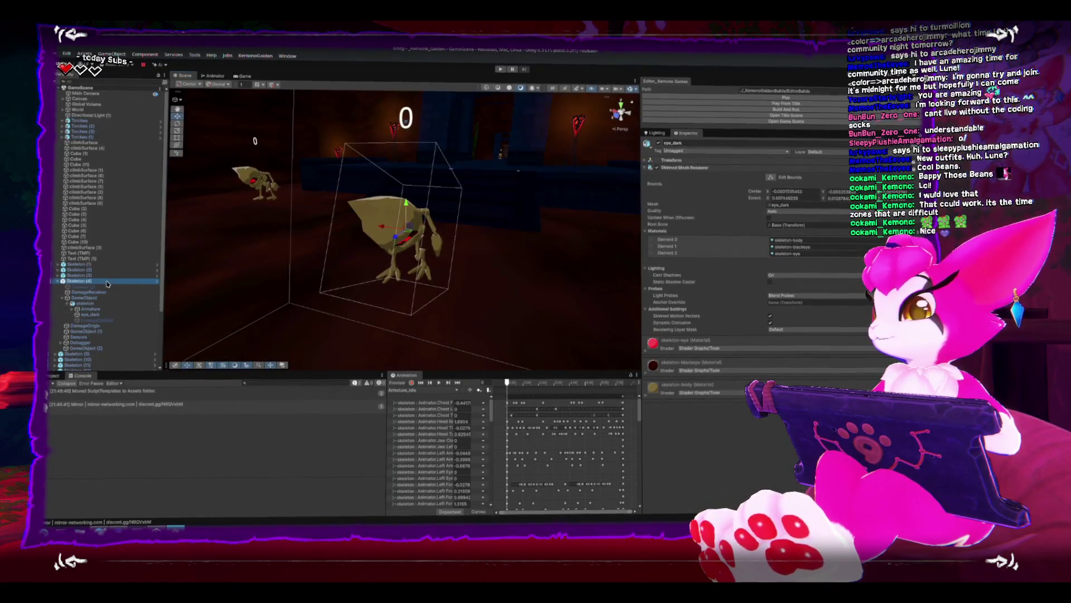
{"action": "left_click", "coordinate": [385, 237]}
{"action": "key", "text": "f"}
{"action": "scroll", "coordinate": [469, 273], "scroll_direction": "up", "scroll_amount": 3}
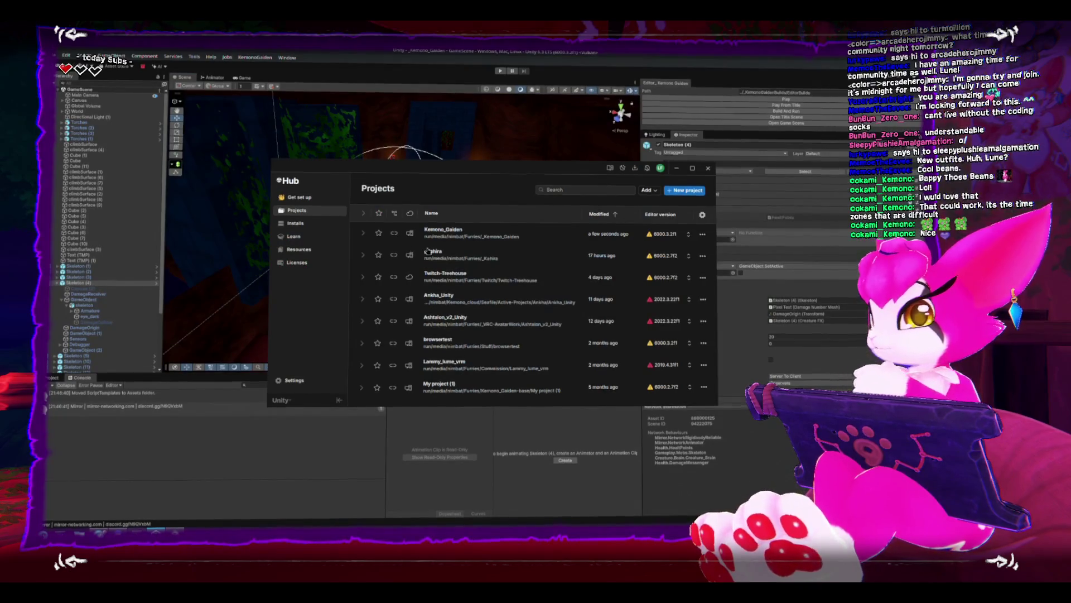
{"action": "left_click", "coordinate": [443, 251]}
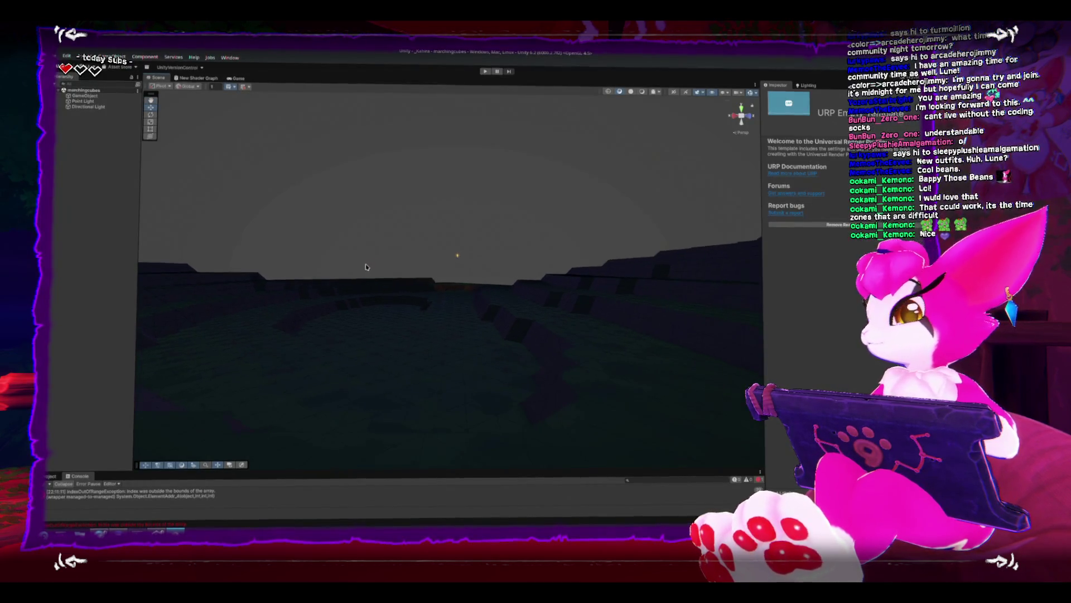
Select the green terrain chunk and regenerate it with the Chunk Generator.
{"action": "mouse_move", "coordinate": [366, 267]}
{"action": "left_mouse_down"}
{"action": "mouse_move", "coordinate": [449, 311]}
{"action": "mouse_move", "coordinate": [342, 241]}
{"action": "mouse_move", "coordinate": [412, 237]}
{"action": "mouse_move", "coordinate": [432, 202]}
{"action": "mouse_move", "coordinate": [467, 283]}
{"action": "mouse_move", "coordinate": [425, 263]}
{"action": "mouse_move", "coordinate": [455, 258]}
{"action": "left_mouse_up"}
{"action": "left_click", "coordinate": [455, 269]}
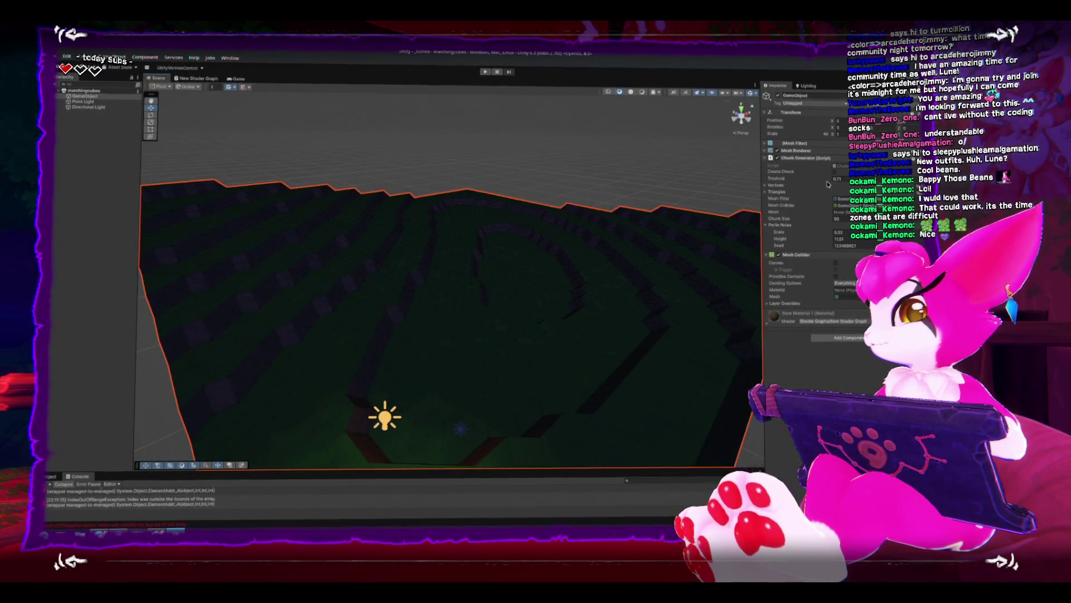
{"action": "left_click", "coordinate": [836, 172]}
{"action": "mouse_move", "coordinate": [491, 207]}
{"action": "left_mouse_down"}
{"action": "mouse_move", "coordinate": [462, 203]}
{"action": "mouse_move", "coordinate": [478, 174]}
{"action": "mouse_move", "coordinate": [476, 216]}
{"action": "mouse_move", "coordinate": [455, 188]}
{"action": "mouse_move", "coordinate": [444, 234]}
{"action": "mouse_move", "coordinate": [442, 203]}
{"action": "left_mouse_up"}
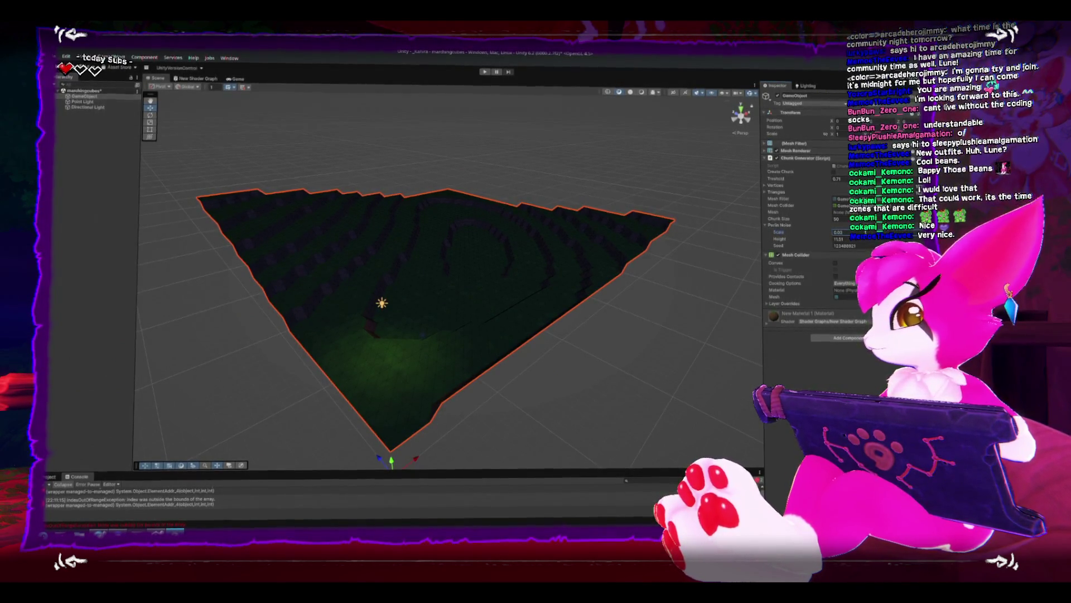
Drop the Chunk Generator Height to about 9.2, then raise it to 17.
{"action": "mouse_move", "coordinate": [491, 262]}
{"action": "left_mouse_down"}
{"action": "mouse_move", "coordinate": [581, 233]}
{"action": "mouse_move", "coordinate": [602, 203]}
{"action": "mouse_move", "coordinate": [735, 238]}
{"action": "left_mouse_up"}
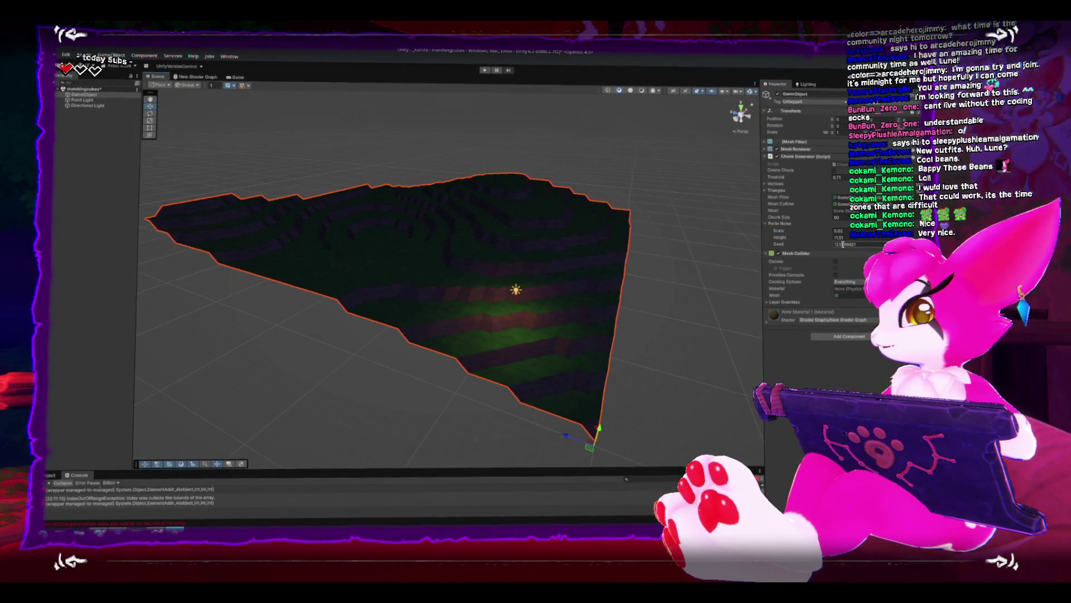
{"action": "mouse_move", "coordinate": [574, 219]}
{"action": "left_mouse_down"}
{"action": "mouse_move", "coordinate": [564, 292]}
{"action": "mouse_move", "coordinate": [543, 211]}
{"action": "mouse_move", "coordinate": [504, 233]}
{"action": "left_mouse_up"}
{"action": "left_click_drag", "start_coordinate": [816, 239], "coordinate": [802, 240]}
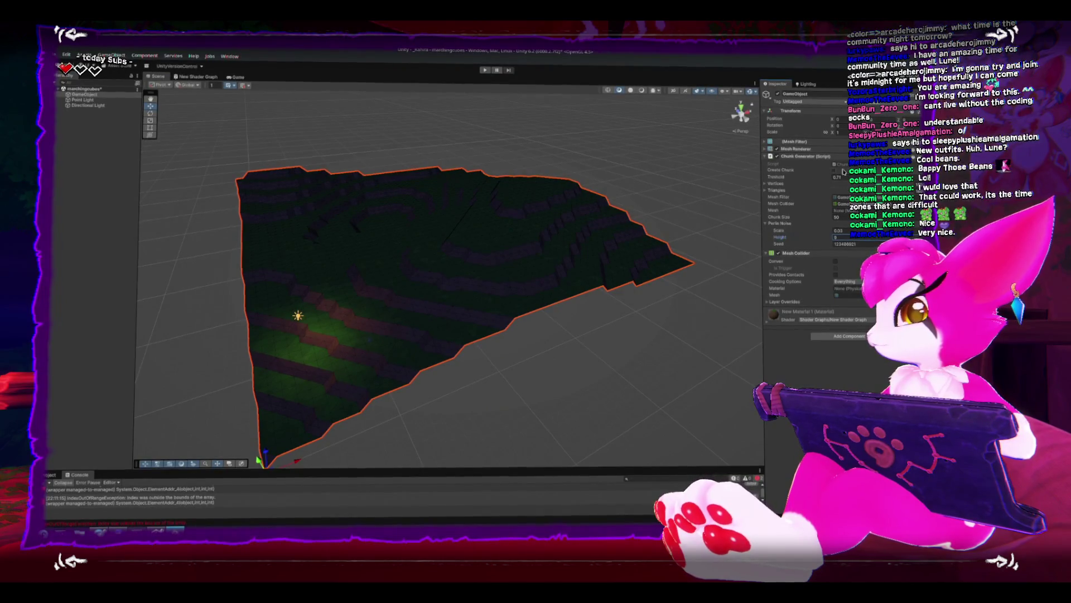
{"action": "left_click_drag", "start_coordinate": [519, 279], "coordinate": [569, 249]}
{"action": "left_click_drag", "start_coordinate": [802, 238], "coordinate": [820, 238]}
{"action": "mouse_move", "coordinate": [551, 173]}
{"action": "left_mouse_down"}
{"action": "mouse_move", "coordinate": [540, 206]}
{"action": "mouse_move", "coordinate": [563, 212]}
{"action": "left_mouse_up"}
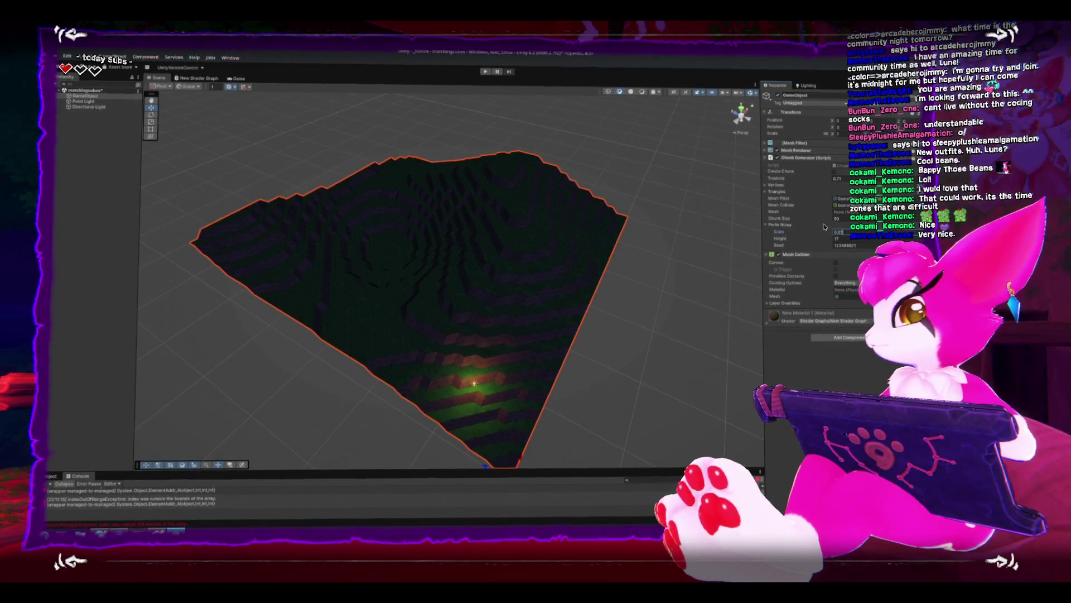
{"action": "mouse_move", "coordinate": [553, 252]}
{"action": "left_mouse_down"}
{"action": "mouse_move", "coordinate": [569, 262]}
{"action": "mouse_move", "coordinate": [482, 210]}
{"action": "mouse_move", "coordinate": [471, 282]}
{"action": "mouse_move", "coordinate": [478, 263]}
{"action": "mouse_move", "coordinate": [431, 339]}
{"action": "mouse_move", "coordinate": [445, 291]}
{"action": "mouse_move", "coordinate": [447, 307]}
{"action": "mouse_move", "coordinate": [474, 279]}
{"action": "mouse_move", "coordinate": [361, 232]}
{"action": "mouse_move", "coordinate": [387, 230]}
{"action": "mouse_move", "coordinate": [390, 303]}
{"action": "mouse_move", "coordinate": [364, 307]}
{"action": "mouse_move", "coordinate": [397, 273]}
{"action": "mouse_move", "coordinate": [409, 239]}
{"action": "mouse_move", "coordinate": [395, 231]}
{"action": "mouse_move", "coordinate": [388, 330]}
{"action": "mouse_move", "coordinate": [342, 225]}
{"action": "mouse_move", "coordinate": [362, 255]}
{"action": "mouse_move", "coordinate": [528, 251]}
{"action": "mouse_move", "coordinate": [519, 234]}
{"action": "left_mouse_up"}
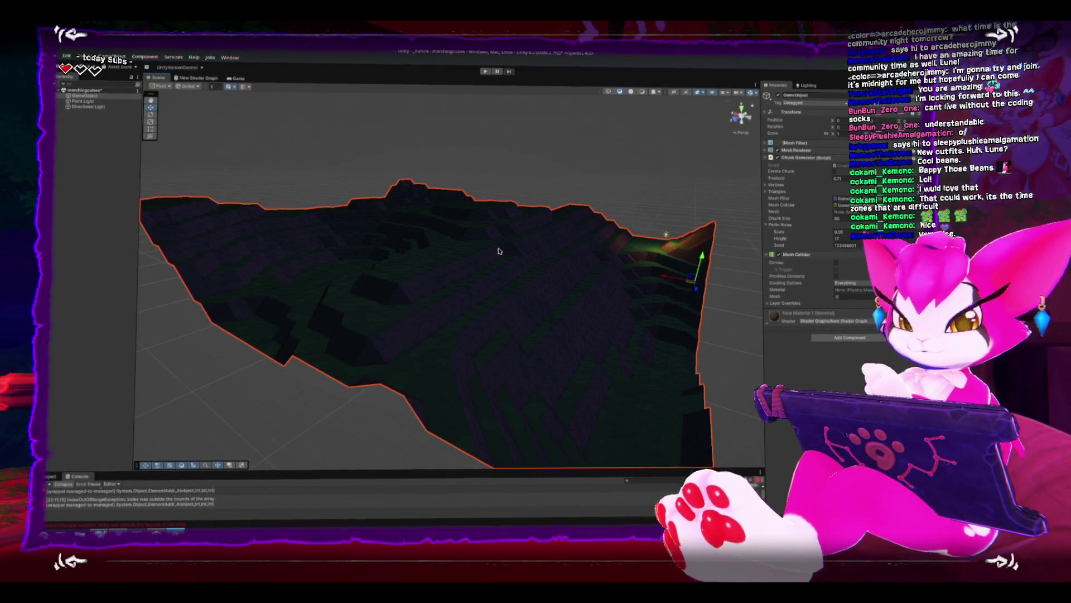
Change the Chunk Generator's Perlin noise Scale to 0.1 for jagged peaks.
{"action": "mouse_move", "coordinate": [497, 246]}
{"action": "left_mouse_down"}
{"action": "mouse_move", "coordinate": [447, 255]}
{"action": "mouse_move", "coordinate": [447, 244]}
{"action": "mouse_move", "coordinate": [547, 258]}
{"action": "mouse_move", "coordinate": [564, 219]}
{"action": "mouse_move", "coordinate": [344, 243]}
{"action": "mouse_move", "coordinate": [472, 246]}
{"action": "mouse_move", "coordinate": [432, 263]}
{"action": "mouse_move", "coordinate": [546, 246]}
{"action": "mouse_move", "coordinate": [464, 216]}
{"action": "mouse_move", "coordinate": [366, 235]}
{"action": "mouse_move", "coordinate": [534, 227]}
{"action": "mouse_move", "coordinate": [505, 214]}
{"action": "left_mouse_up"}
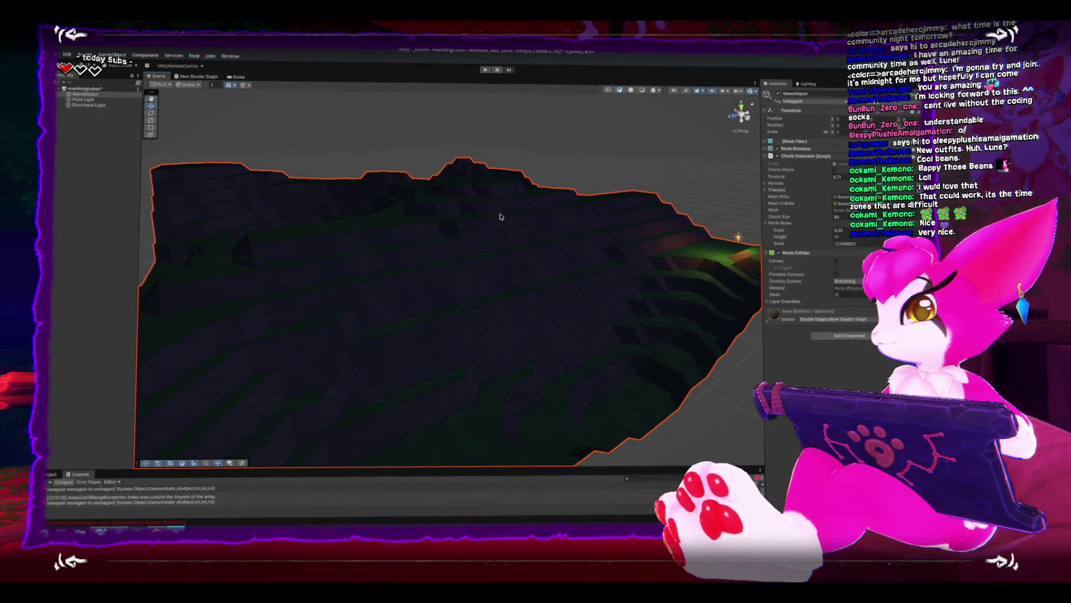
{"action": "mouse_move", "coordinate": [442, 265]}
{"action": "left_mouse_down"}
{"action": "mouse_move", "coordinate": [534, 230]}
{"action": "mouse_move", "coordinate": [497, 233]}
{"action": "mouse_move", "coordinate": [507, 240]}
{"action": "mouse_move", "coordinate": [479, 252]}
{"action": "mouse_move", "coordinate": [457, 294]}
{"action": "mouse_move", "coordinate": [332, 259]}
{"action": "mouse_move", "coordinate": [400, 376]}
{"action": "mouse_move", "coordinate": [442, 330]}
{"action": "mouse_move", "coordinate": [420, 278]}
{"action": "mouse_move", "coordinate": [467, 311]}
{"action": "mouse_move", "coordinate": [463, 263]}
{"action": "left_mouse_up"}
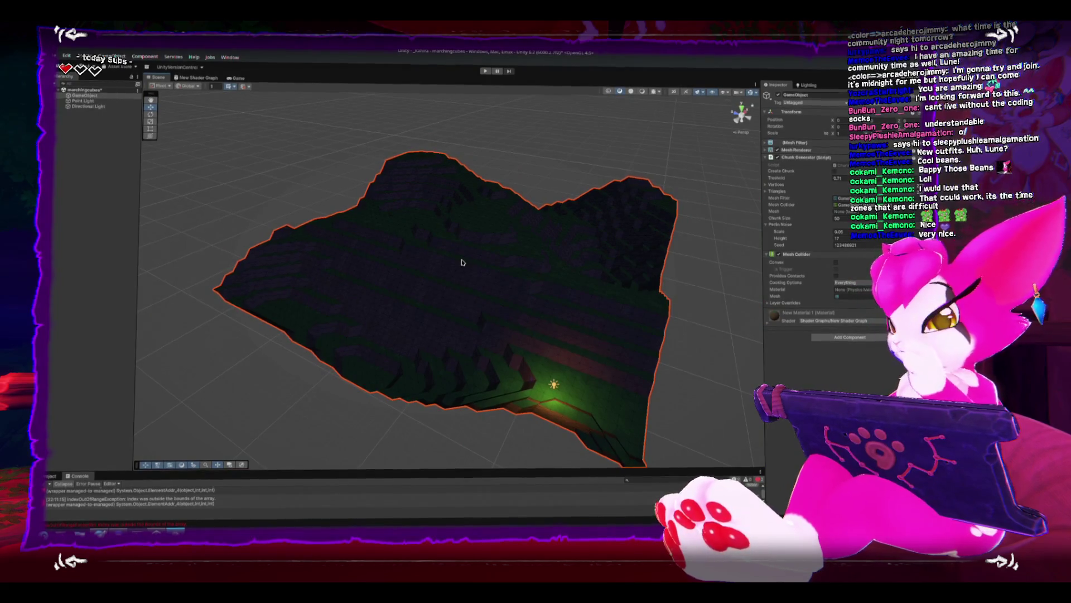
{"action": "mouse_move", "coordinate": [465, 262]}
{"action": "left_mouse_down"}
{"action": "mouse_move", "coordinate": [426, 253]}
{"action": "mouse_move", "coordinate": [442, 234]}
{"action": "mouse_move", "coordinate": [363, 220]}
{"action": "mouse_move", "coordinate": [345, 355]}
{"action": "mouse_move", "coordinate": [462, 294]}
{"action": "mouse_move", "coordinate": [382, 328]}
{"action": "mouse_move", "coordinate": [382, 358]}
{"action": "mouse_move", "coordinate": [397, 277]}
{"action": "mouse_move", "coordinate": [412, 285]}
{"action": "mouse_move", "coordinate": [359, 297]}
{"action": "mouse_move", "coordinate": [470, 297]}
{"action": "mouse_move", "coordinate": [520, 283]}
{"action": "left_mouse_up"}
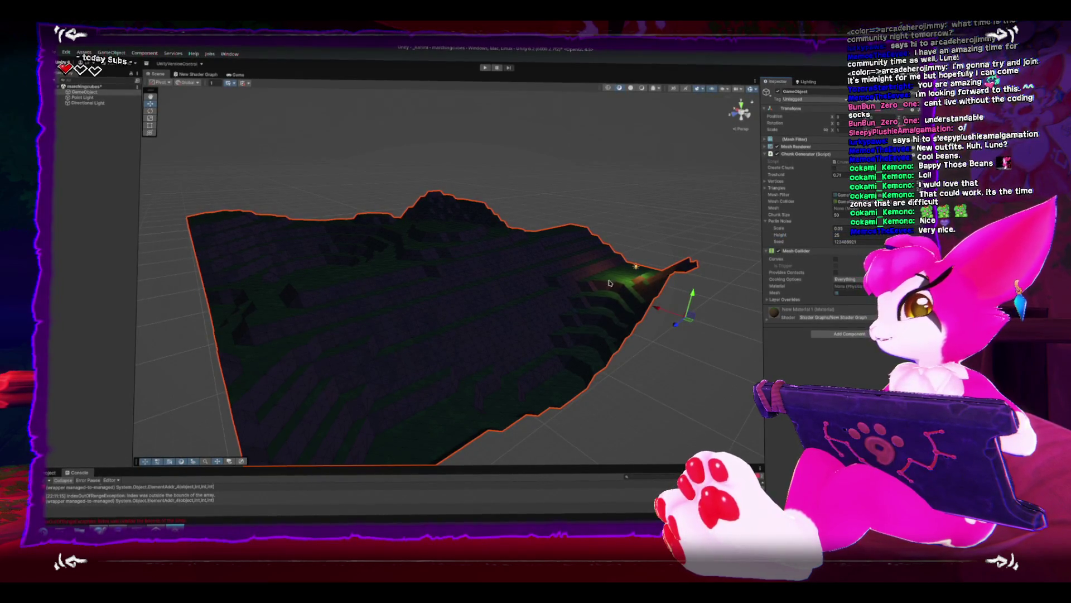
{"action": "mouse_move", "coordinate": [558, 224]}
{"action": "left_mouse_down"}
{"action": "mouse_move", "coordinate": [433, 223]}
{"action": "mouse_move", "coordinate": [473, 275]}
{"action": "mouse_move", "coordinate": [499, 270]}
{"action": "mouse_move", "coordinate": [521, 205]}
{"action": "mouse_move", "coordinate": [524, 254]}
{"action": "left_mouse_up"}
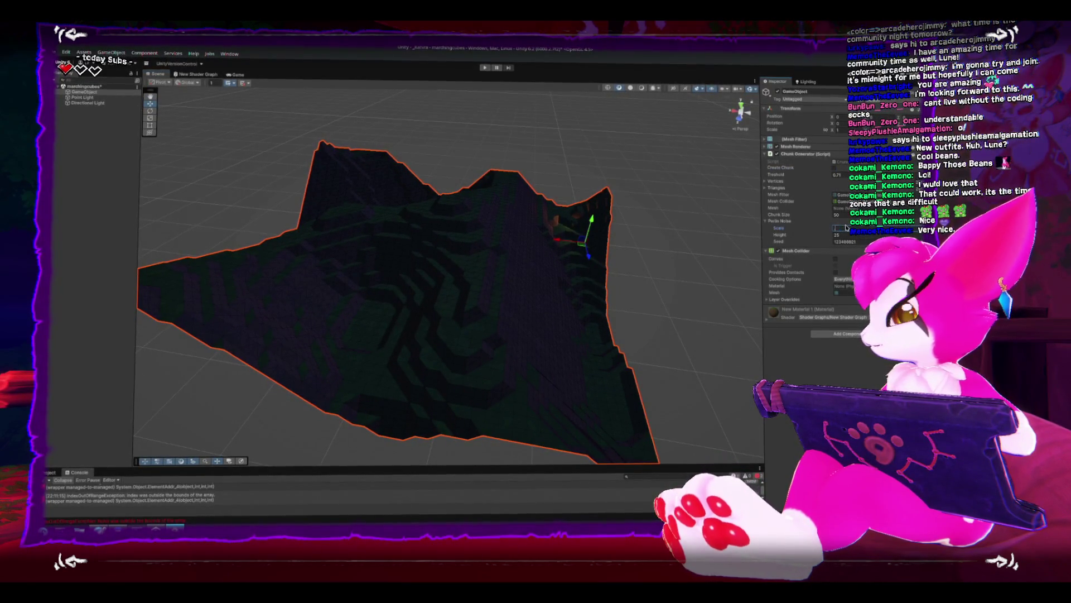
{"action": "type", "text": "0.1"}
{"action": "key", "text": "Return"}
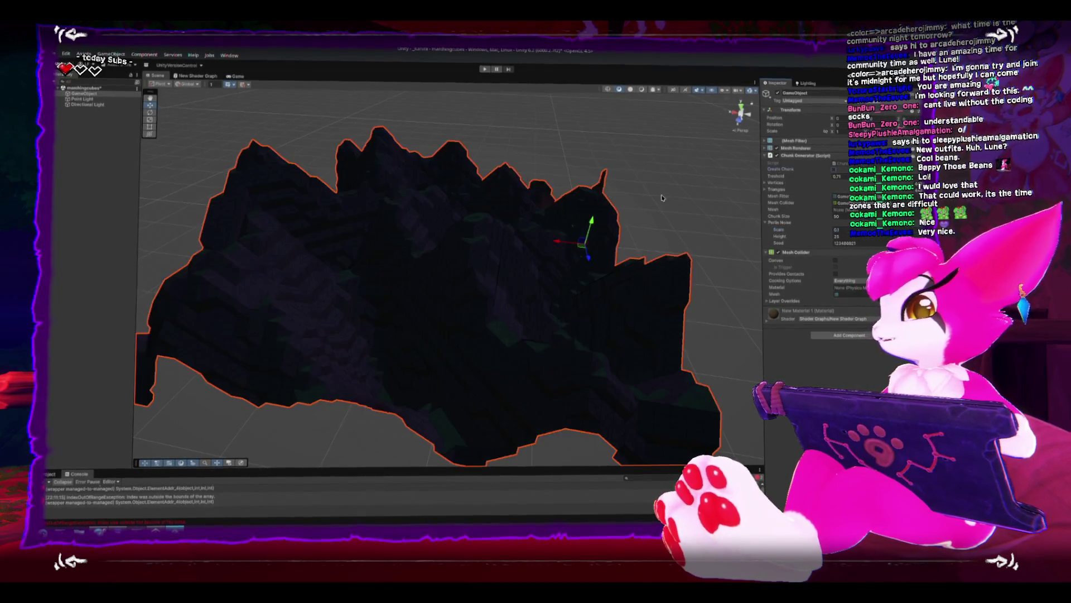
{"action": "mouse_move", "coordinate": [505, 184]}
{"action": "left_mouse_down"}
{"action": "mouse_move", "coordinate": [574, 184]}
{"action": "mouse_move", "coordinate": [529, 318]}
{"action": "mouse_move", "coordinate": [520, 252]}
{"action": "left_mouse_up"}
{"action": "scroll", "coordinate": [520, 252], "scroll_direction": "down", "scroll_amount": 5}
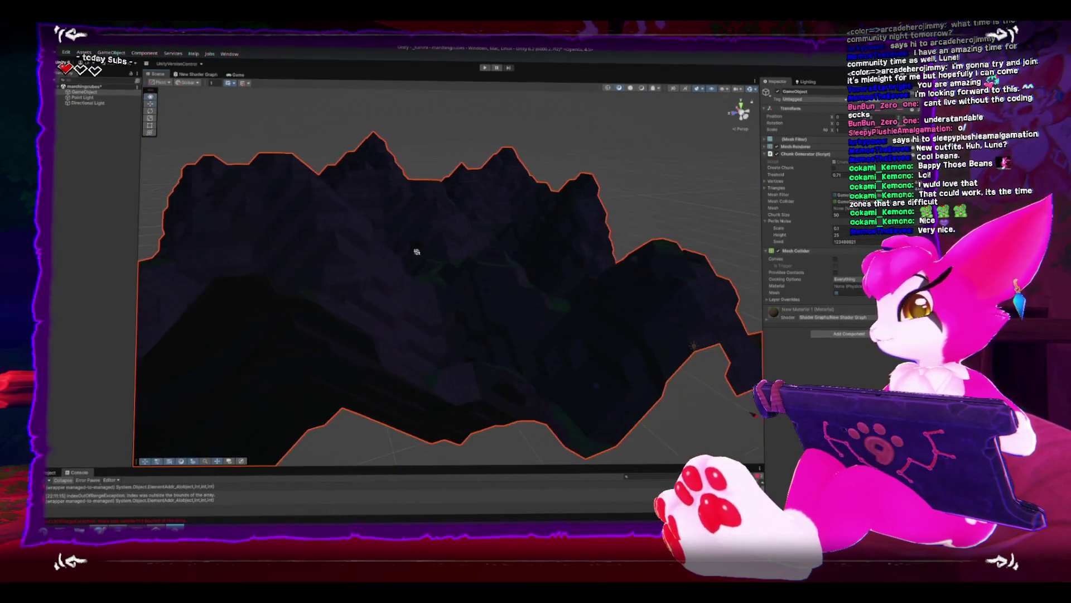
{"action": "mouse_move", "coordinate": [450, 233]}
{"action": "left_mouse_down"}
{"action": "mouse_move", "coordinate": [447, 320]}
{"action": "mouse_move", "coordinate": [426, 285]}
{"action": "mouse_move", "coordinate": [401, 279]}
{"action": "mouse_move", "coordinate": [433, 325]}
{"action": "mouse_move", "coordinate": [476, 200]}
{"action": "mouse_move", "coordinate": [469, 179]}
{"action": "left_mouse_up"}
{"action": "scroll", "coordinate": [467, 220], "scroll_direction": "down", "scroll_amount": 5}
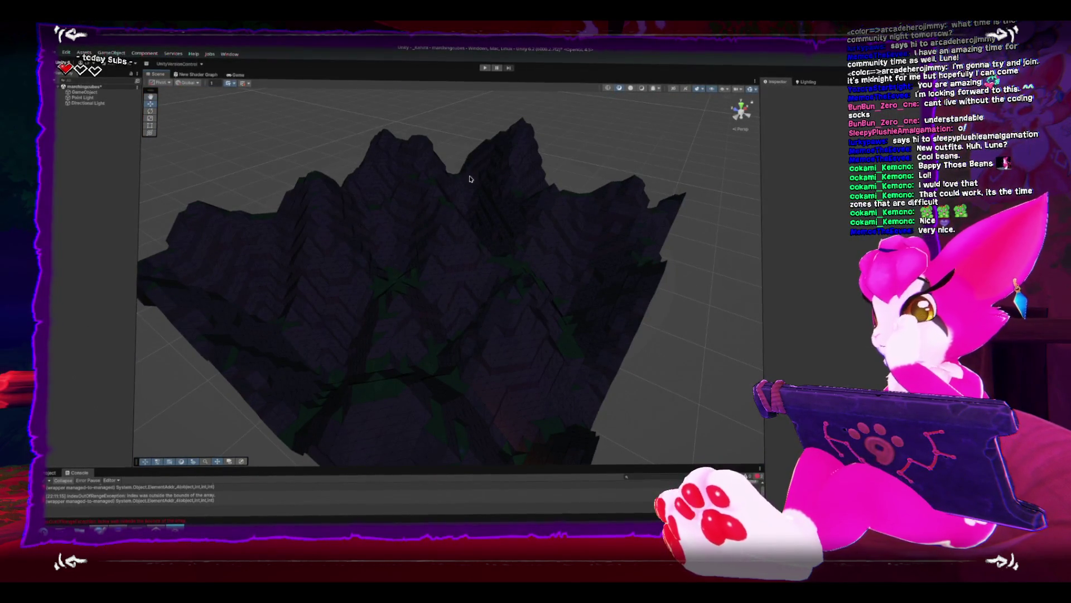
{"action": "left_click", "coordinate": [335, 302]}
{"action": "mouse_move", "coordinate": [466, 256]}
{"action": "left_mouse_down"}
{"action": "mouse_move", "coordinate": [502, 210]}
{"action": "mouse_move", "coordinate": [557, 268]}
{"action": "mouse_move", "coordinate": [483, 218]}
{"action": "mouse_move", "coordinate": [514, 232]}
{"action": "mouse_move", "coordinate": [495, 289]}
{"action": "mouse_move", "coordinate": [627, 282]}
{"action": "left_mouse_up"}
{"action": "left_click_drag", "start_coordinate": [527, 276], "coordinate": [540, 258]}
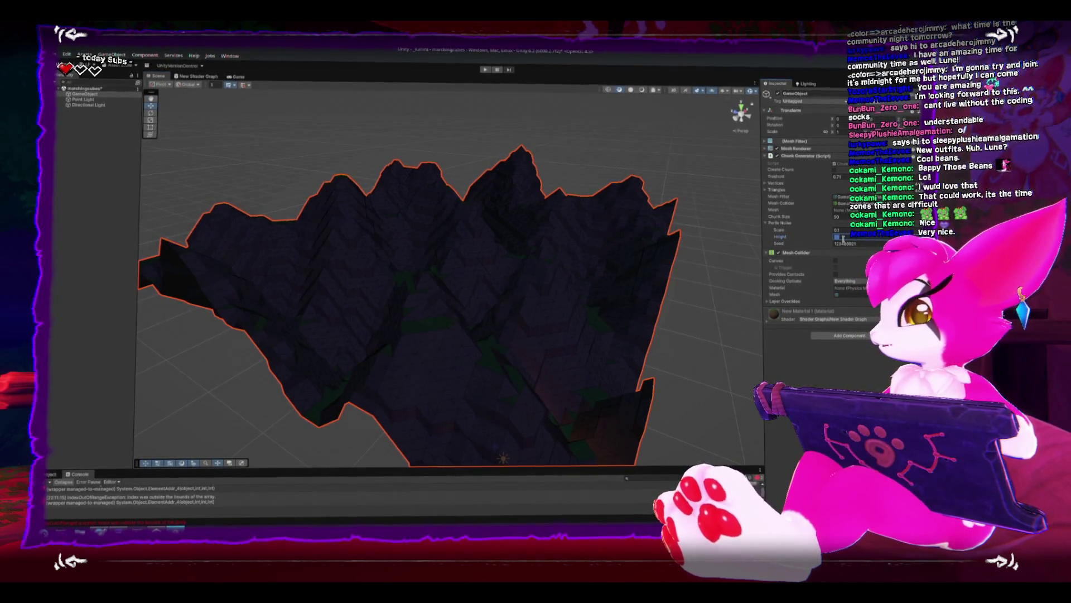
{"action": "mouse_move", "coordinate": [642, 223]}
{"action": "left_mouse_down"}
{"action": "mouse_move", "coordinate": [616, 234]}
{"action": "mouse_move", "coordinate": [629, 227]}
{"action": "mouse_move", "coordinate": [581, 165]}
{"action": "left_mouse_up"}
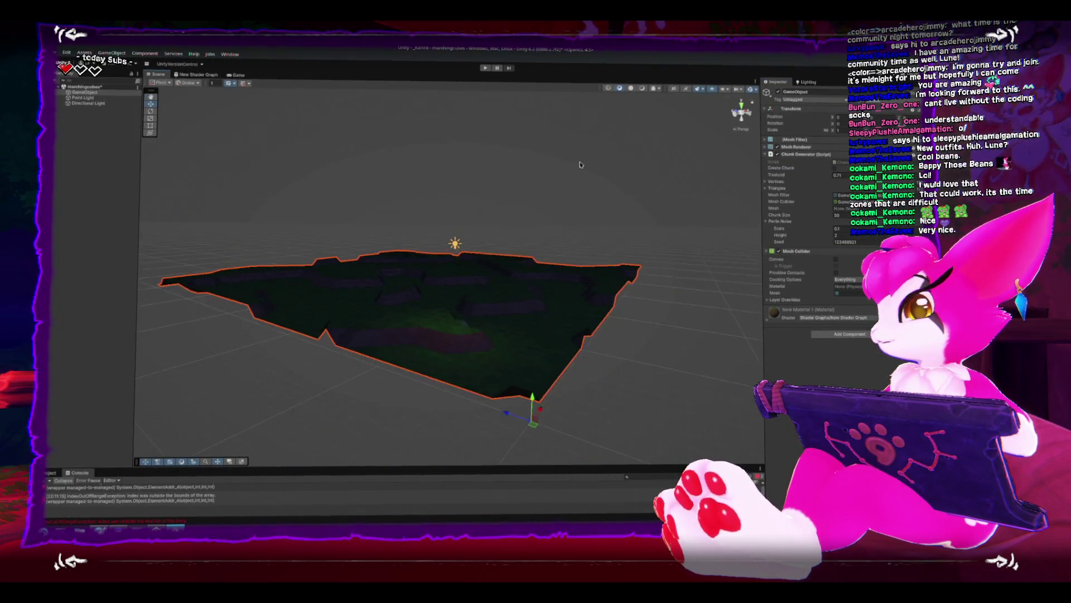
{"action": "scroll", "coordinate": [558, 274], "scroll_direction": "up", "scroll_amount": 10}
{"action": "mouse_move", "coordinate": [577, 295]}
{"action": "left_mouse_down"}
{"action": "mouse_move", "coordinate": [529, 208]}
{"action": "mouse_move", "coordinate": [493, 290]}
{"action": "mouse_move", "coordinate": [489, 218]}
{"action": "left_mouse_up"}
{"action": "left_click", "coordinate": [839, 236]}
{"action": "type", "text": "4"}
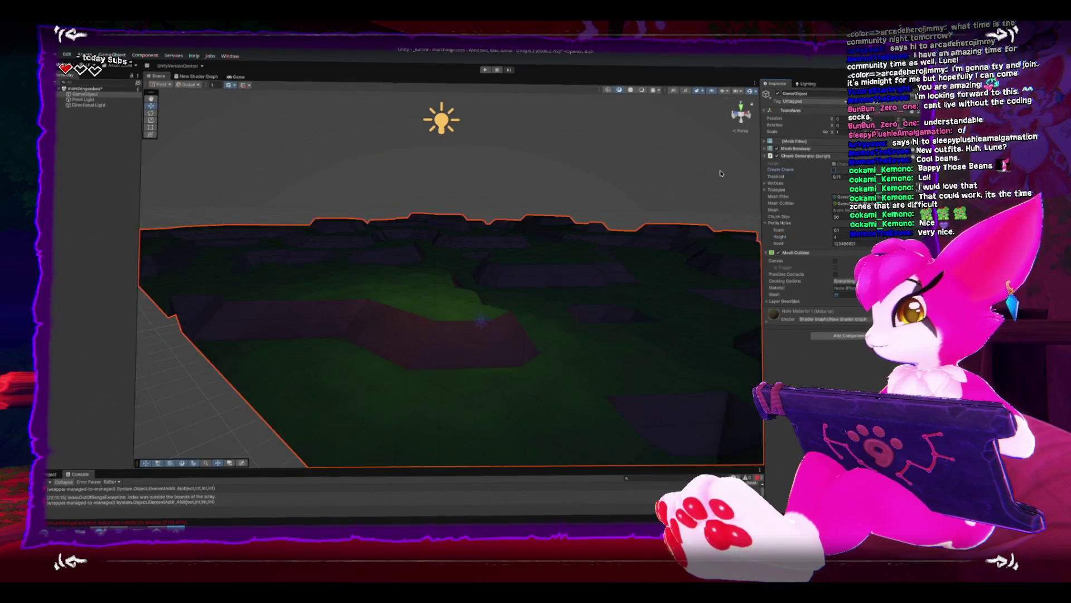
{"action": "left_click", "coordinate": [569, 148]}
{"action": "mouse_move", "coordinate": [569, 148]}
{"action": "left_mouse_down"}
{"action": "mouse_move", "coordinate": [526, 150]}
{"action": "mouse_move", "coordinate": [497, 272]}
{"action": "left_mouse_up"}
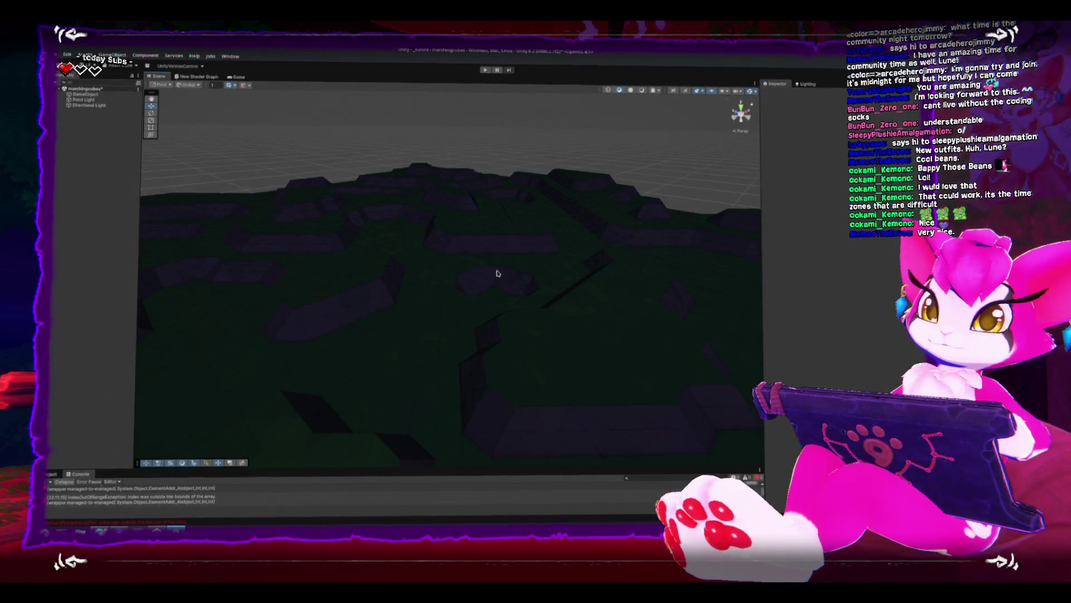
{"action": "mouse_move", "coordinate": [491, 262]}
{"action": "left_mouse_down"}
{"action": "mouse_move", "coordinate": [490, 275]}
{"action": "mouse_move", "coordinate": [414, 258]}
{"action": "mouse_move", "coordinate": [535, 294]}
{"action": "mouse_move", "coordinate": [550, 288]}
{"action": "mouse_move", "coordinate": [421, 273]}
{"action": "mouse_move", "coordinate": [509, 263]}
{"action": "mouse_move", "coordinate": [495, 262]}
{"action": "mouse_move", "coordinate": [494, 283]}
{"action": "mouse_move", "coordinate": [444, 280]}
{"action": "mouse_move", "coordinate": [471, 282]}
{"action": "mouse_move", "coordinate": [335, 258]}
{"action": "mouse_move", "coordinate": [367, 273]}
{"action": "mouse_move", "coordinate": [364, 115]}
{"action": "left_mouse_up"}
{"action": "left_click", "coordinate": [370, 239]}
{"action": "left_click", "coordinate": [371, 237]}
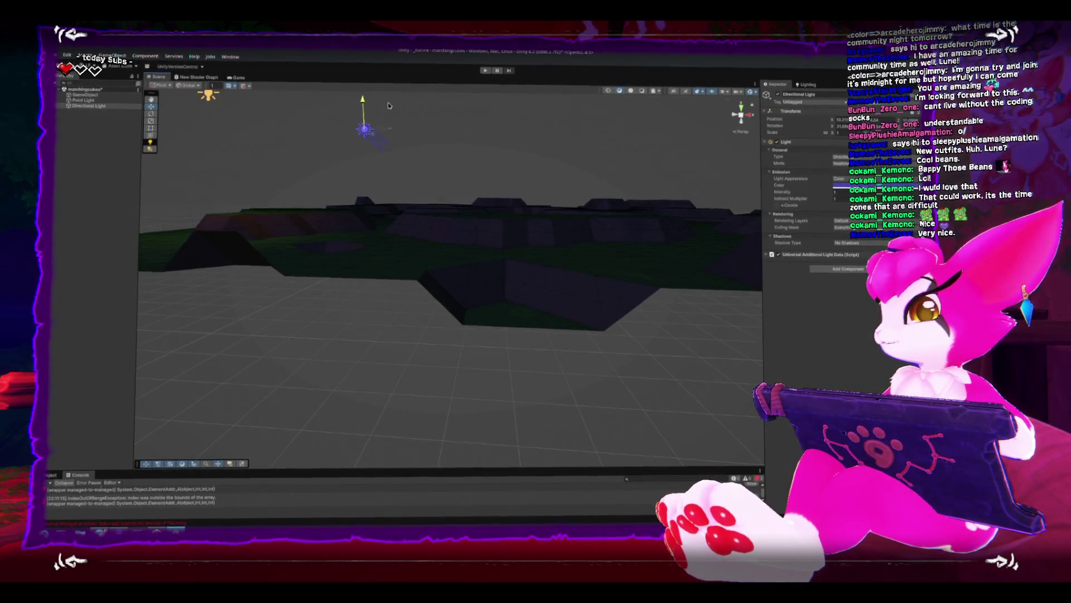
{"action": "key", "text": "f"}
{"action": "mouse_move", "coordinate": [434, 205]}
{"action": "left_mouse_down"}
{"action": "mouse_move", "coordinate": [385, 222]}
{"action": "mouse_move", "coordinate": [438, 232]}
{"action": "mouse_move", "coordinate": [433, 196]}
{"action": "mouse_move", "coordinate": [430, 246]}
{"action": "mouse_move", "coordinate": [444, 243]}
{"action": "left_mouse_up"}
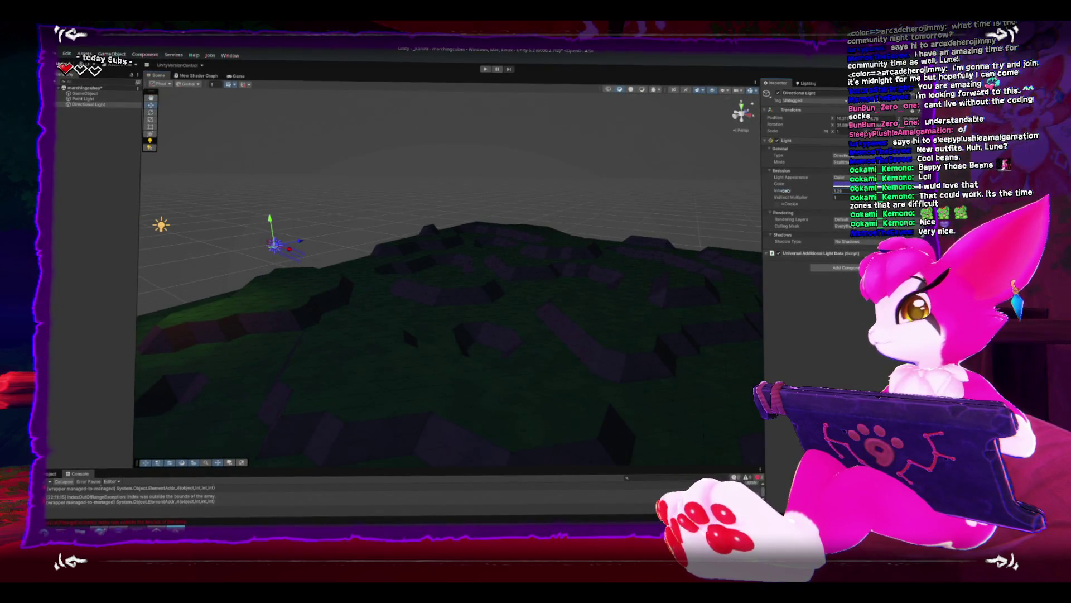
{"action": "mouse_move", "coordinate": [489, 216]}
{"action": "left_mouse_down"}
{"action": "mouse_move", "coordinate": [558, 196]}
{"action": "mouse_move", "coordinate": [448, 180]}
{"action": "left_mouse_up"}
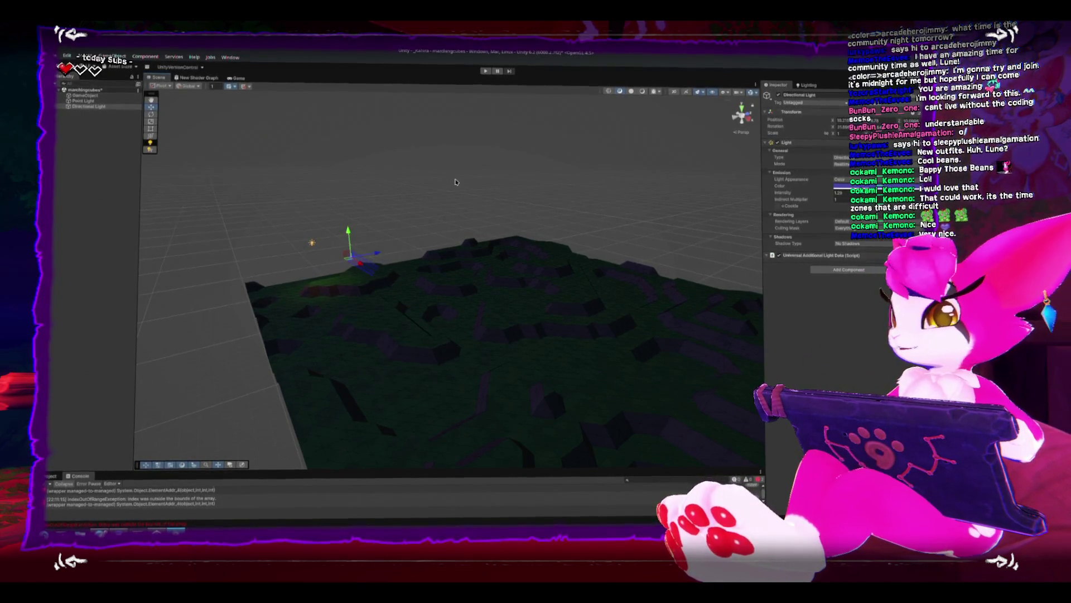
{"action": "left_click_drag", "start_coordinate": [483, 212], "coordinate": [434, 352]}
{"action": "mouse_move", "coordinate": [370, 336]}
{"action": "left_mouse_down"}
{"action": "mouse_move", "coordinate": [423, 337]}
{"action": "mouse_move", "coordinate": [461, 359]}
{"action": "mouse_move", "coordinate": [384, 319]}
{"action": "mouse_move", "coordinate": [433, 329]}
{"action": "mouse_move", "coordinate": [495, 307]}
{"action": "mouse_move", "coordinate": [419, 306]}
{"action": "mouse_move", "coordinate": [391, 270]}
{"action": "left_mouse_up"}
Inspect the terrain's components up close, deselect it, and un-maximize the editor window.
{"action": "left_click", "coordinate": [452, 340]}
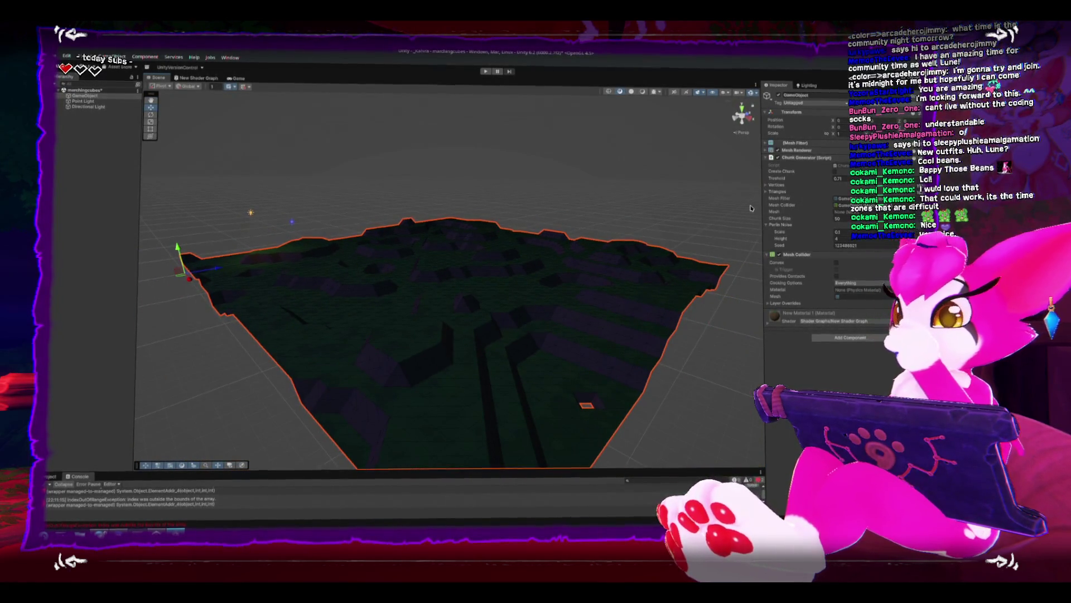
{"action": "mouse_move", "coordinate": [578, 199]}
{"action": "left_mouse_down"}
{"action": "mouse_move", "coordinate": [516, 372]}
{"action": "mouse_move", "coordinate": [512, 291]}
{"action": "mouse_move", "coordinate": [524, 279]}
{"action": "mouse_move", "coordinate": [473, 275]}
{"action": "mouse_move", "coordinate": [464, 301]}
{"action": "mouse_move", "coordinate": [442, 295]}
{"action": "mouse_move", "coordinate": [483, 254]}
{"action": "mouse_move", "coordinate": [530, 256]}
{"action": "mouse_move", "coordinate": [485, 246]}
{"action": "mouse_move", "coordinate": [509, 258]}
{"action": "mouse_move", "coordinate": [396, 256]}
{"action": "mouse_move", "coordinate": [433, 260]}
{"action": "mouse_move", "coordinate": [452, 234]}
{"action": "mouse_move", "coordinate": [490, 216]}
{"action": "mouse_move", "coordinate": [435, 234]}
{"action": "mouse_move", "coordinate": [487, 201]}
{"action": "mouse_move", "coordinate": [407, 189]}
{"action": "mouse_move", "coordinate": [484, 189]}
{"action": "mouse_move", "coordinate": [385, 194]}
{"action": "left_mouse_up"}
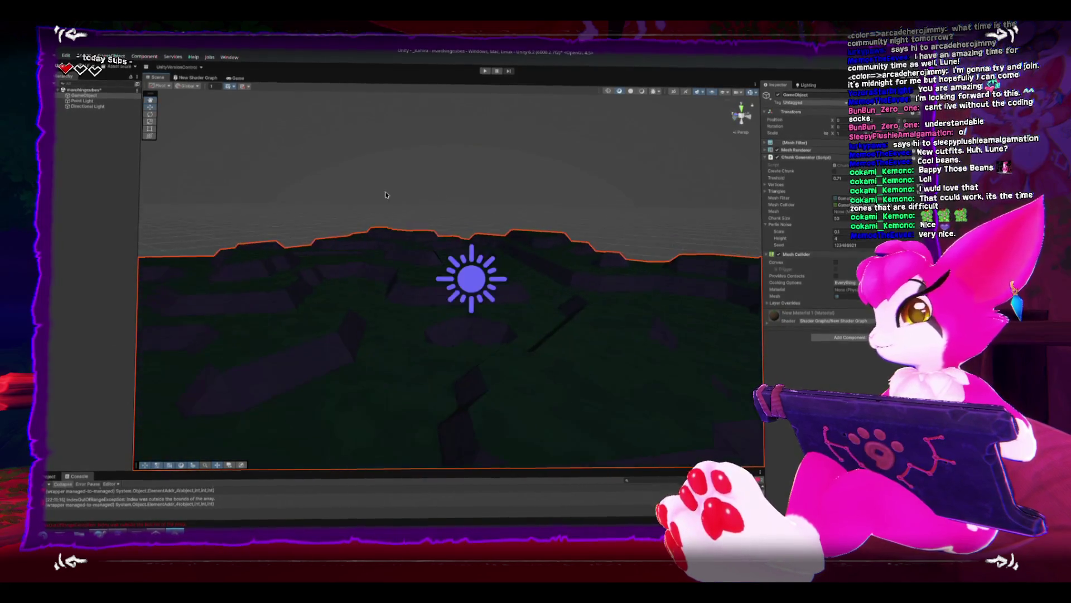
{"action": "left_click", "coordinate": [517, 186]}
{"action": "scroll", "coordinate": [516, 186], "scroll_direction": "down", "scroll_amount": 10}
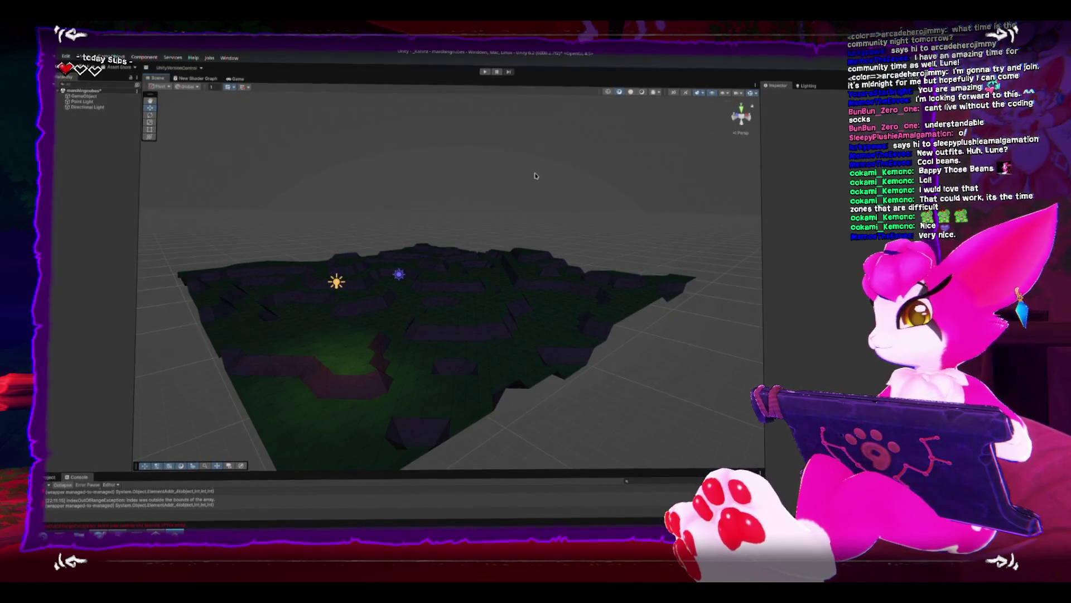
{"action": "key", "text": "super+Down"}
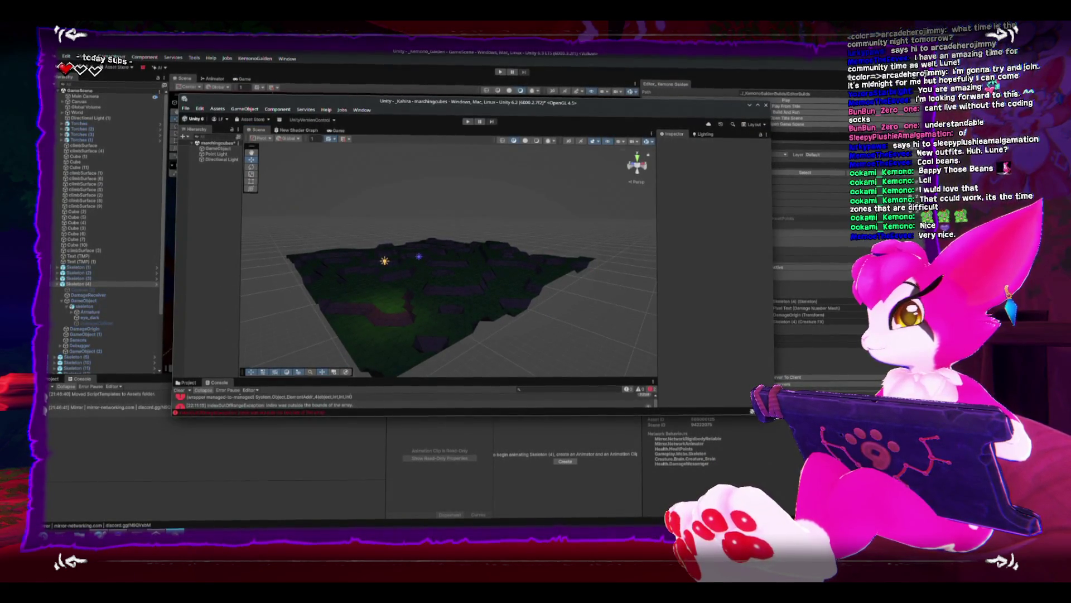
Enlarge the floating window and its Console panel, then clear the console errors.
{"action": "left_click_drag", "start_coordinate": [781, 419], "coordinate": [804, 471]}
{"action": "left_click_drag", "start_coordinate": [247, 429], "coordinate": [247, 341]}
{"action": "left_click", "coordinate": [181, 348]}
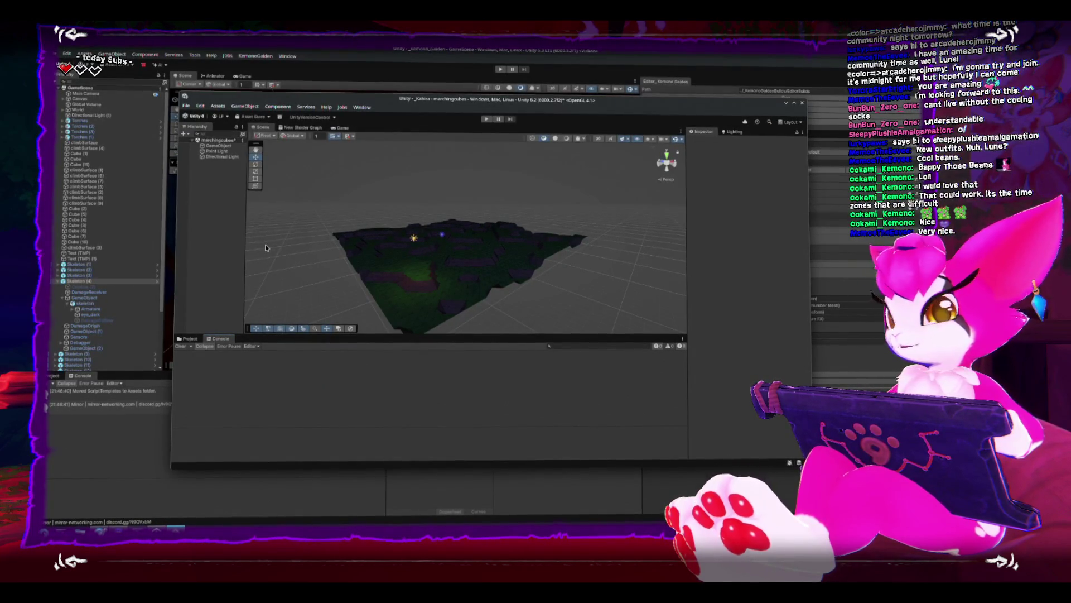
Select the terrain mesh for a final look and close the marching-cubes window.
{"action": "mouse_move", "coordinate": [266, 248]}
{"action": "left_mouse_down"}
{"action": "mouse_move", "coordinate": [468, 259]}
{"action": "mouse_move", "coordinate": [423, 164]}
{"action": "mouse_move", "coordinate": [483, 193]}
{"action": "left_mouse_up"}
{"action": "left_click", "coordinate": [461, 250]}
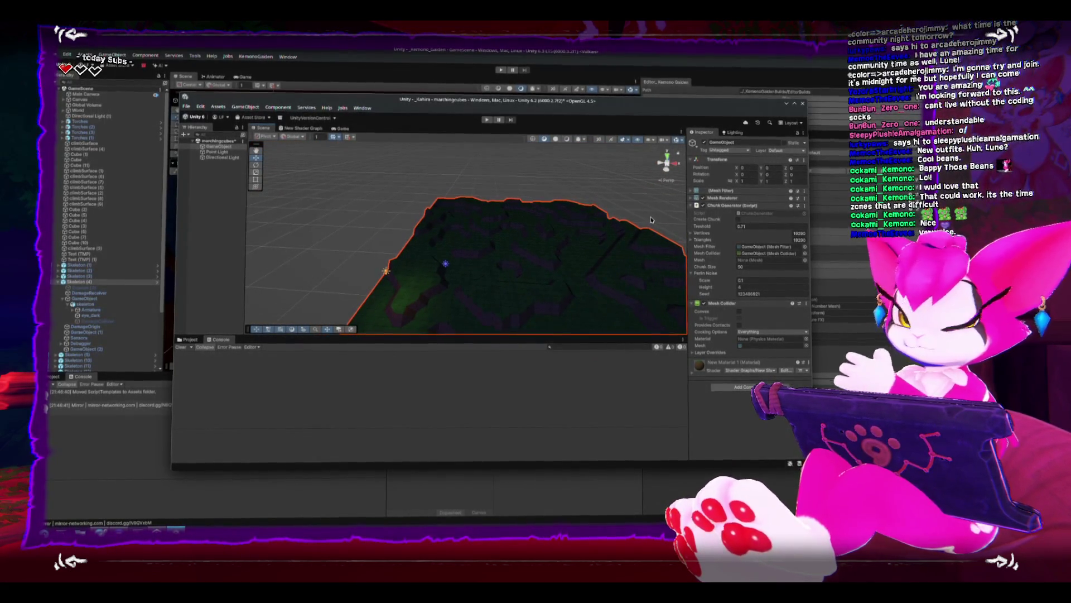
{"action": "mouse_move", "coordinate": [593, 266]}
{"action": "left_mouse_down"}
{"action": "mouse_move", "coordinate": [494, 231]}
{"action": "mouse_move", "coordinate": [457, 237]}
{"action": "left_mouse_up"}
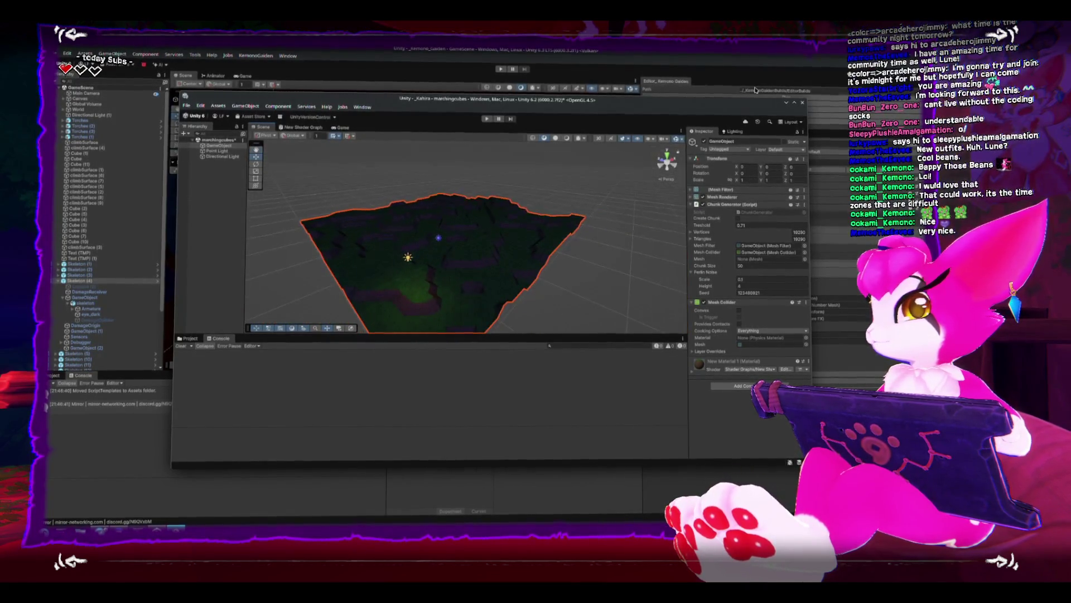
{"action": "left_click", "coordinate": [787, 103]}
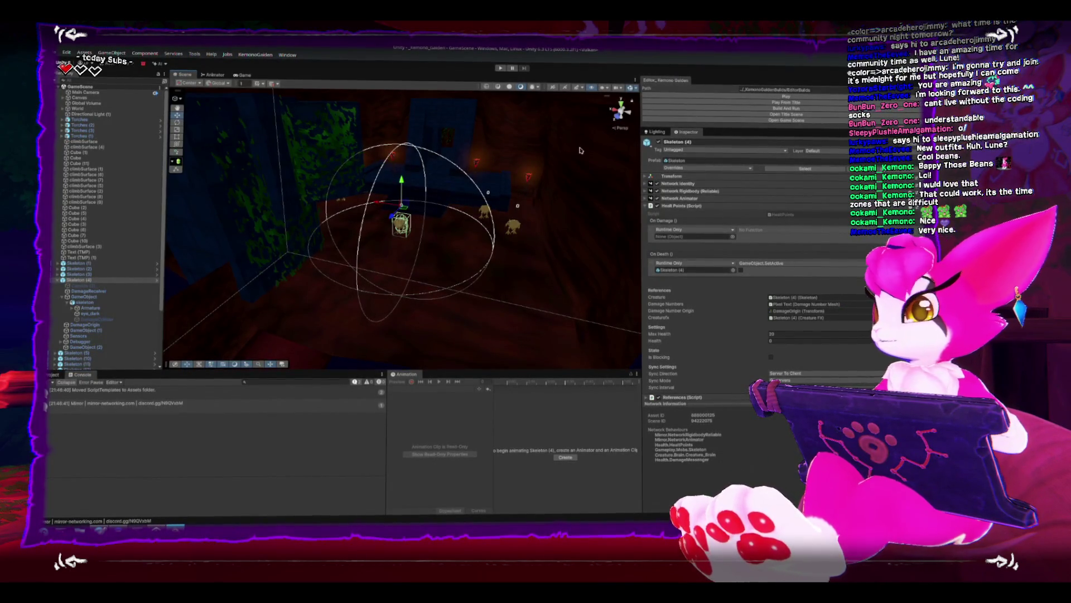
Start play-testing the dungeon game in Play mode.
{"action": "left_click_drag", "start_coordinate": [426, 177], "coordinate": [456, 184]}
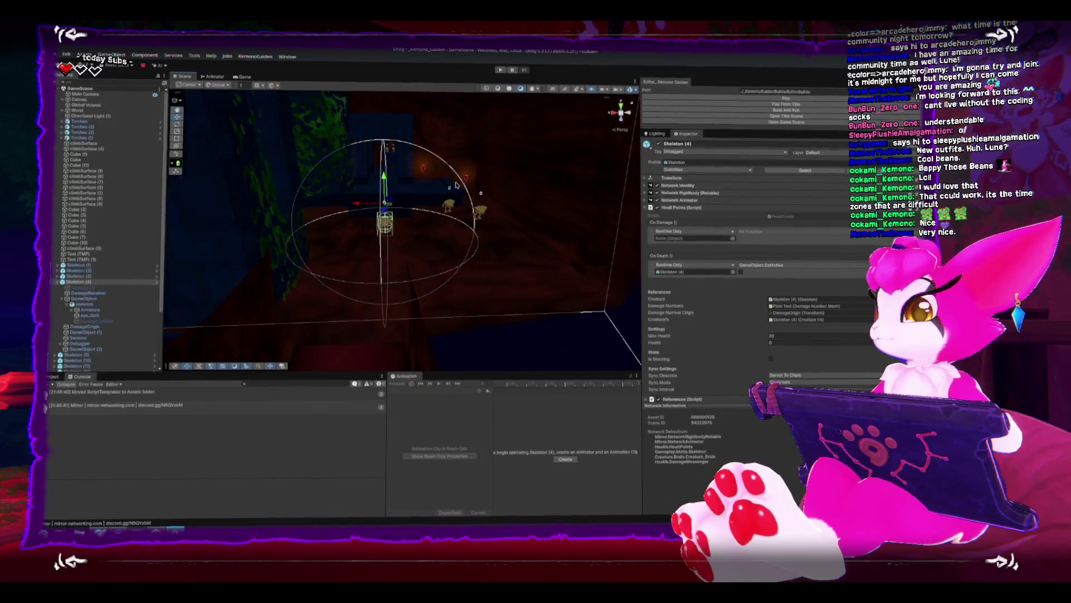
{"action": "left_click", "coordinate": [766, 98]}
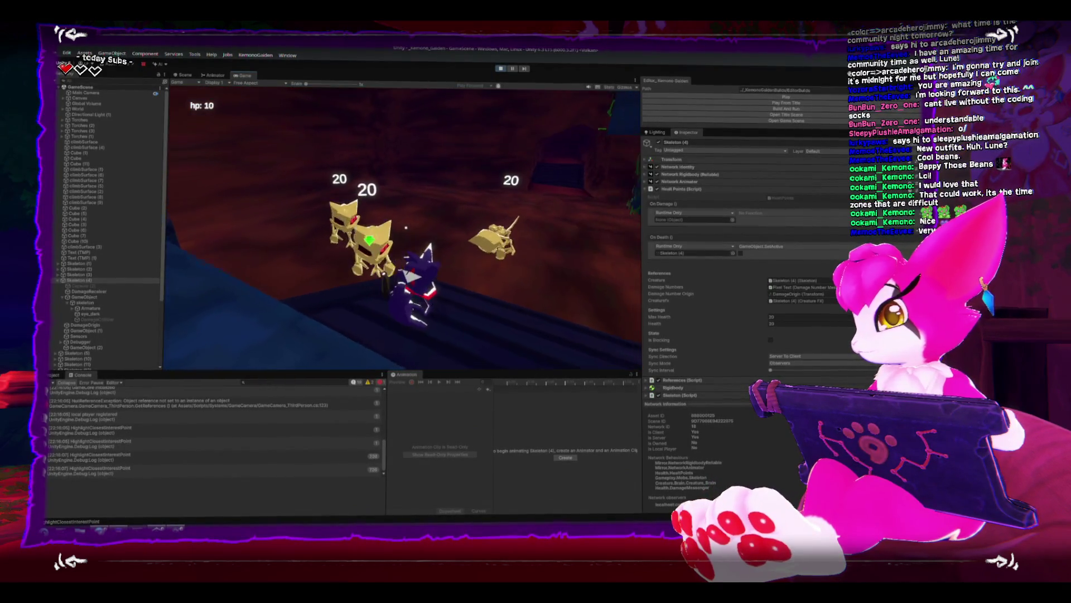
Make the character jump with Space, then pause the game with Escape.
{"action": "key", "text": "space"}
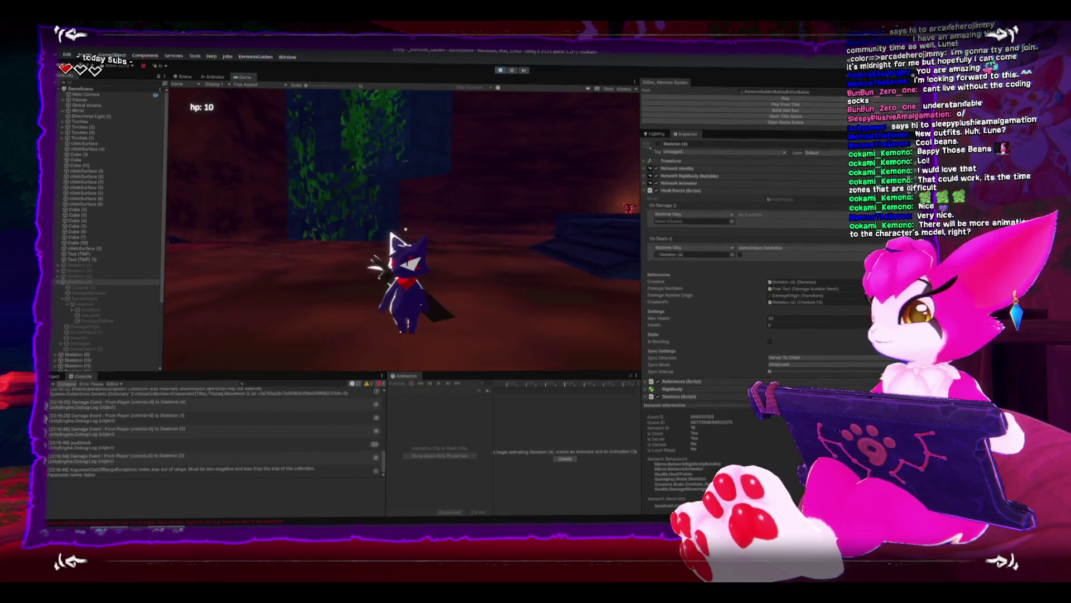
{"action": "key", "text": "Escape"}
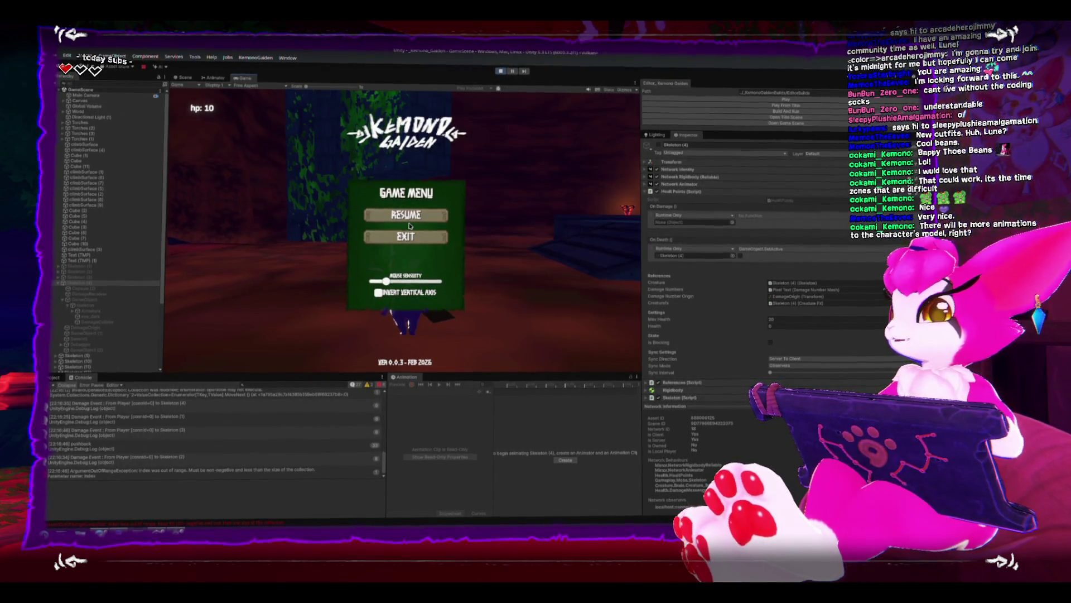
Resume the play-test from the in-game Game Menu.
{"action": "left_click", "coordinate": [409, 226]}
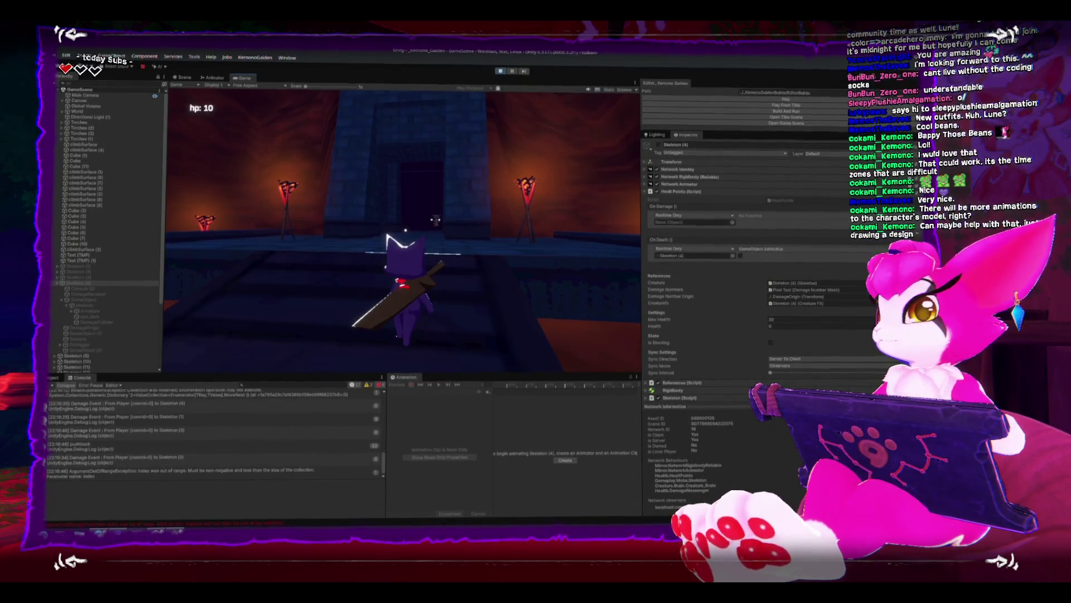
Walk toward the gate, slash four times with the sword, then exit to the title screen.
{"action": "key", "text": "w"}
{"action": "key", "text": "w"}
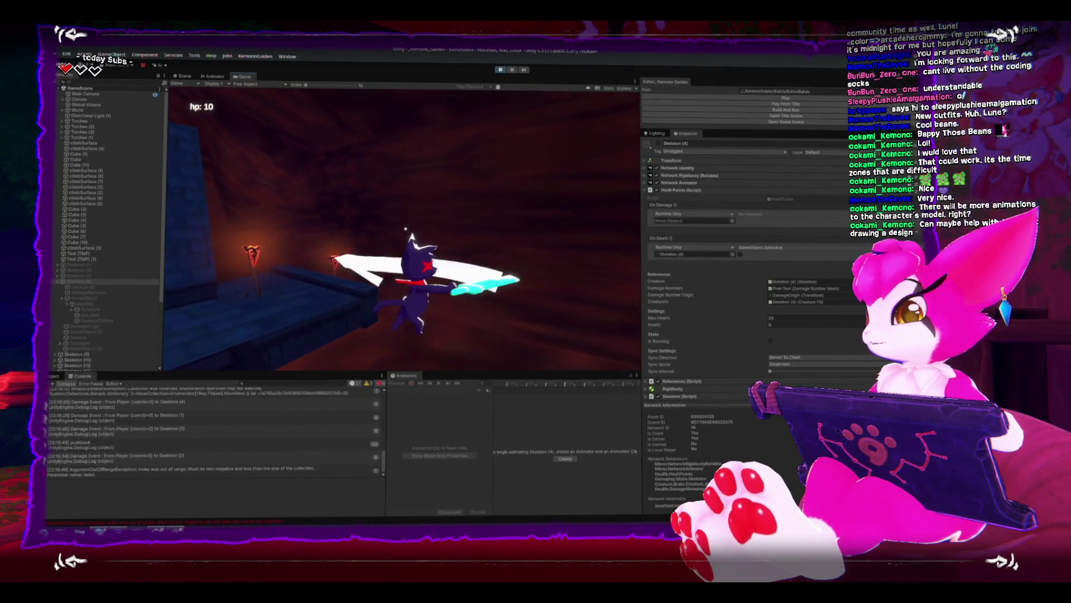
{"action": "key", "text": "w"}
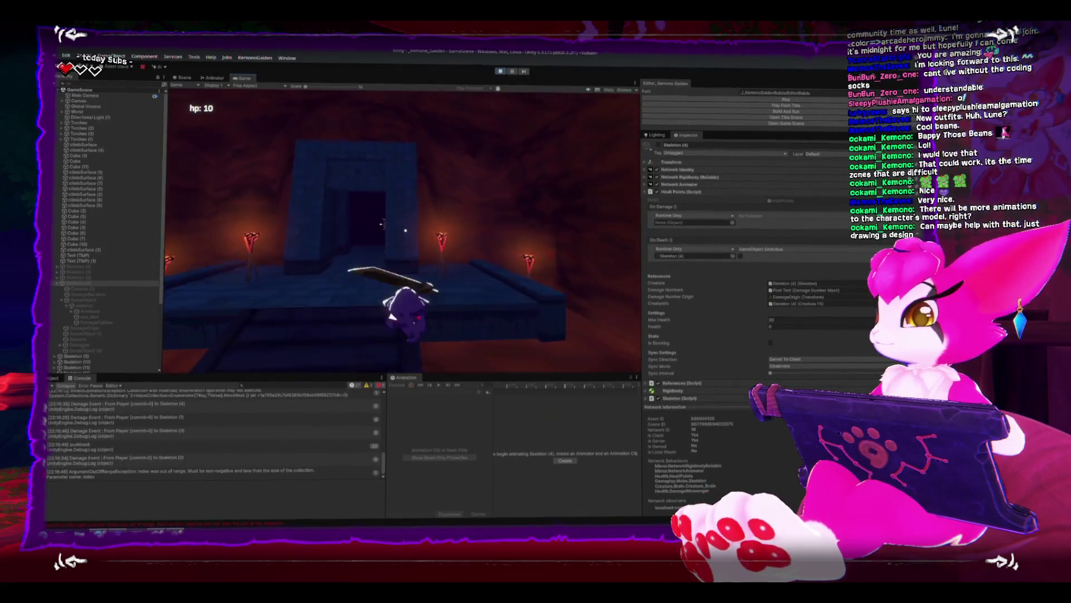
{"action": "left_click", "coordinate": [405, 230]}
{"action": "left_click", "coordinate": [405, 230]}
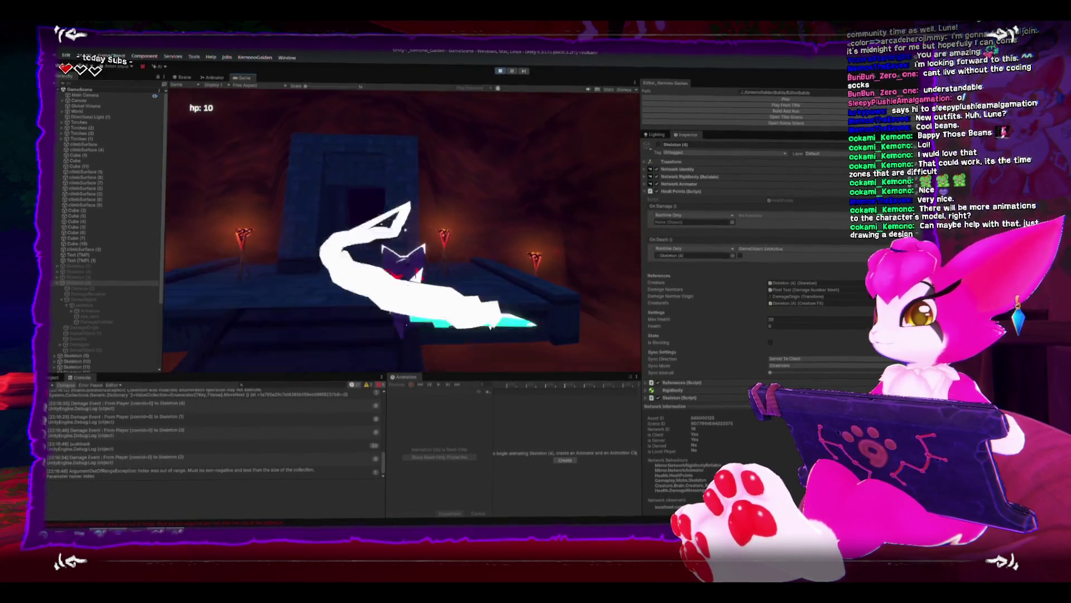
{"action": "left_click", "coordinate": [405, 230]}
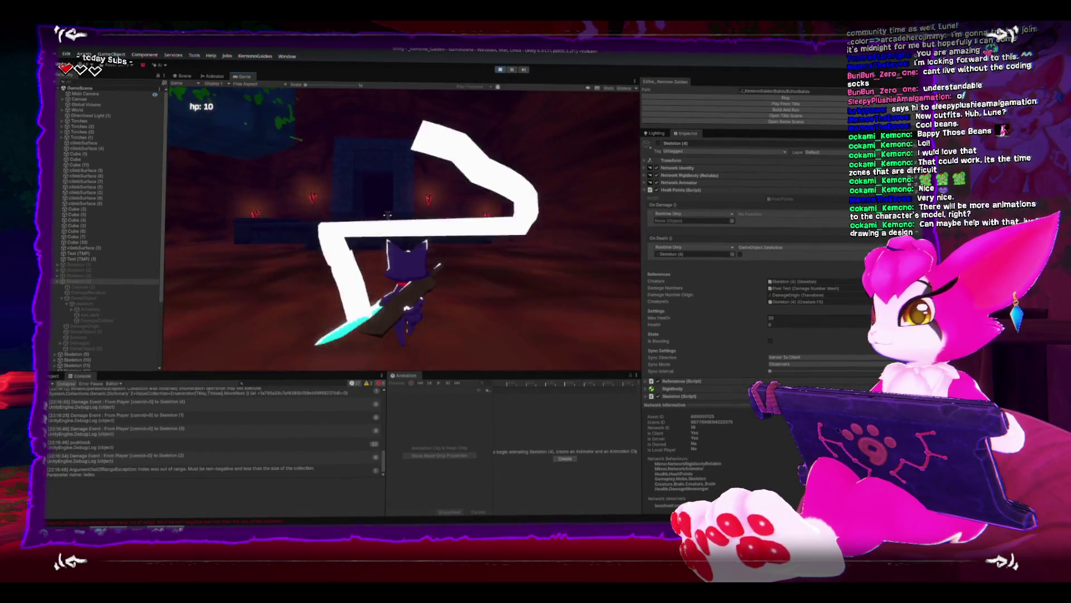
{"action": "left_click", "coordinate": [406, 230]}
{"action": "key", "text": "Escape"}
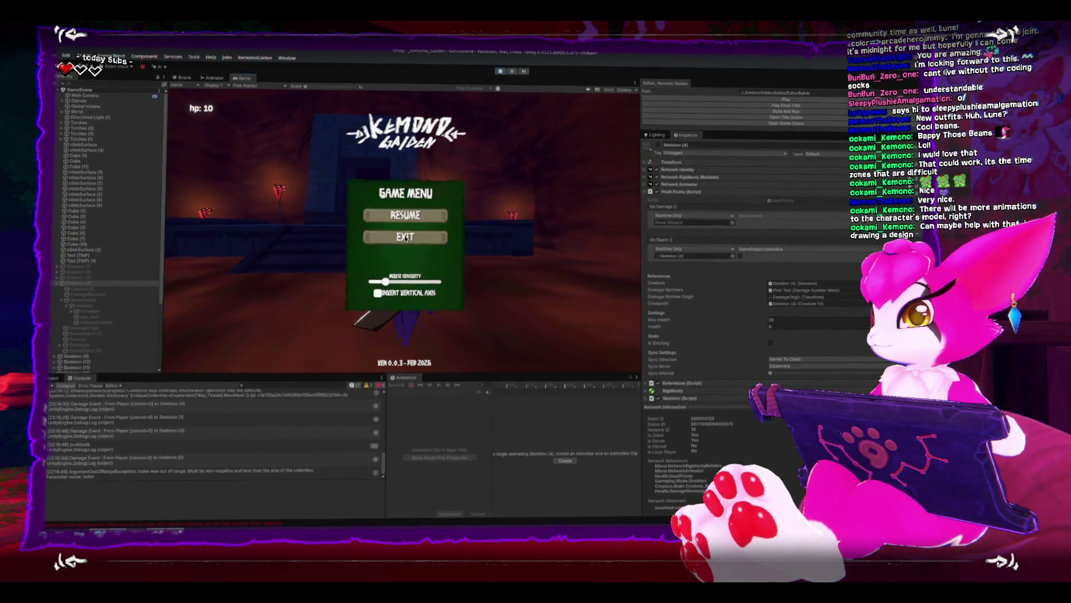
{"action": "left_click", "coordinate": [405, 236]}
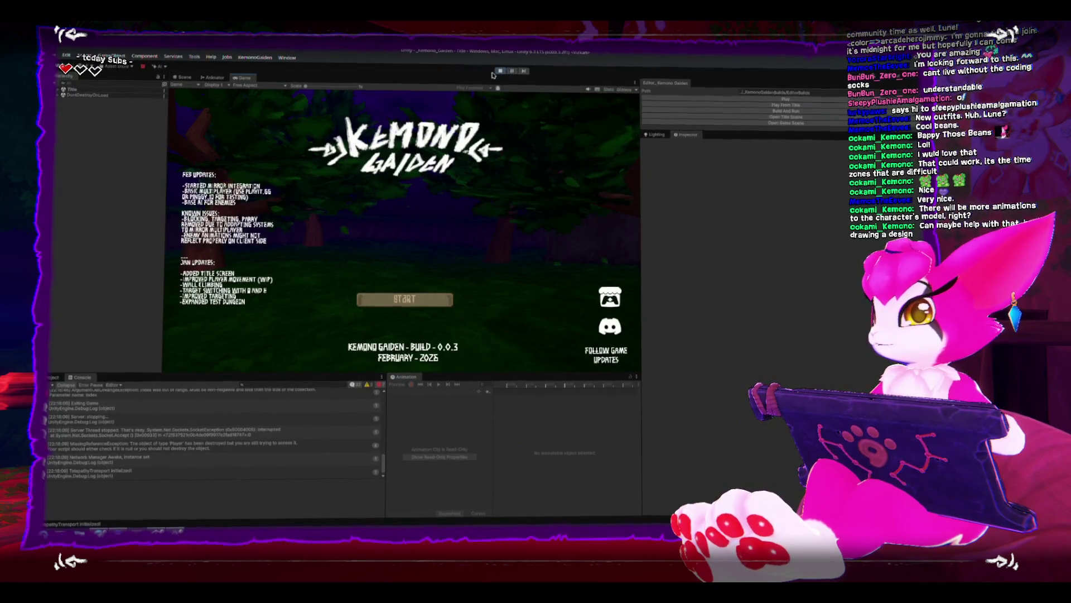
Stop the play-test and frame Skeleton (4) in the Scene view.
{"action": "key", "text": "ctrl+p"}
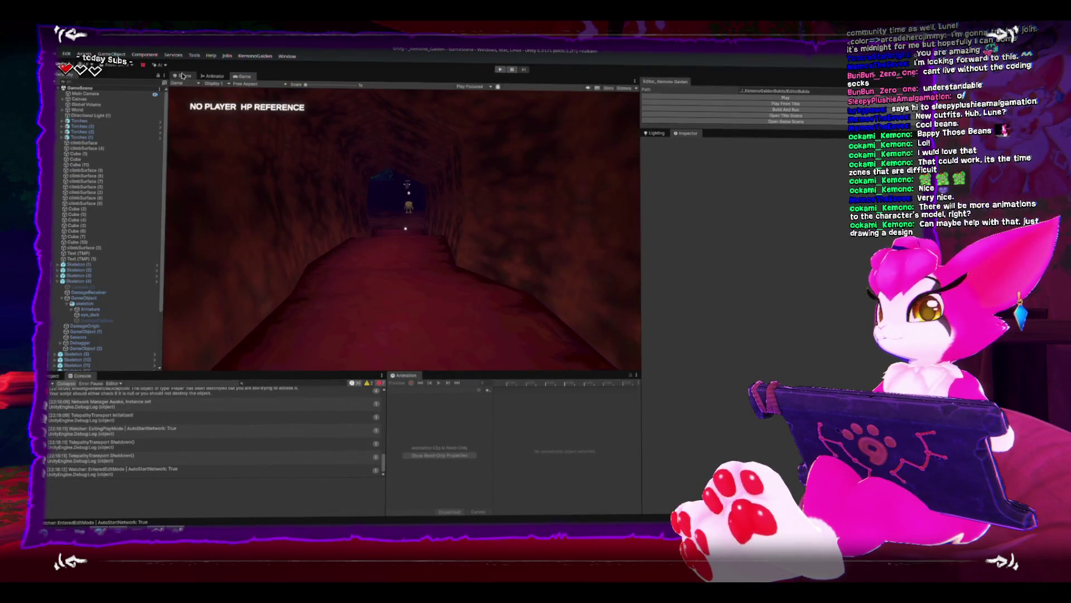
{"action": "left_click", "coordinate": [182, 76]}
{"action": "left_click", "coordinate": [383, 229]}
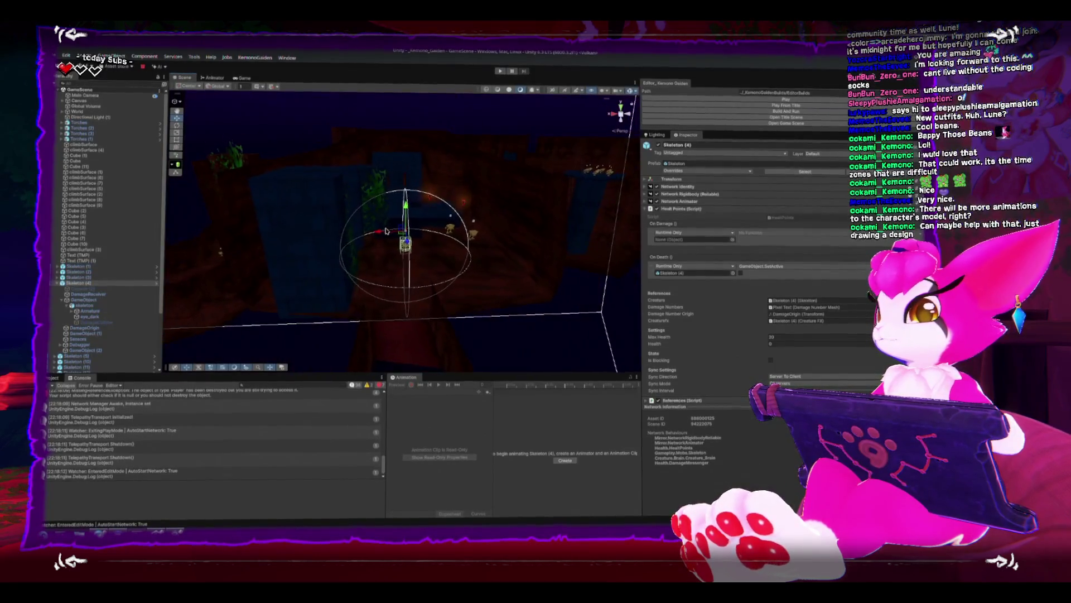
{"action": "key", "text": "f"}
Orbit around Skeleton (4) until the neighbouring skeleton is also in view.
{"action": "left_click_drag", "start_coordinate": [415, 155], "coordinate": [349, 203]}
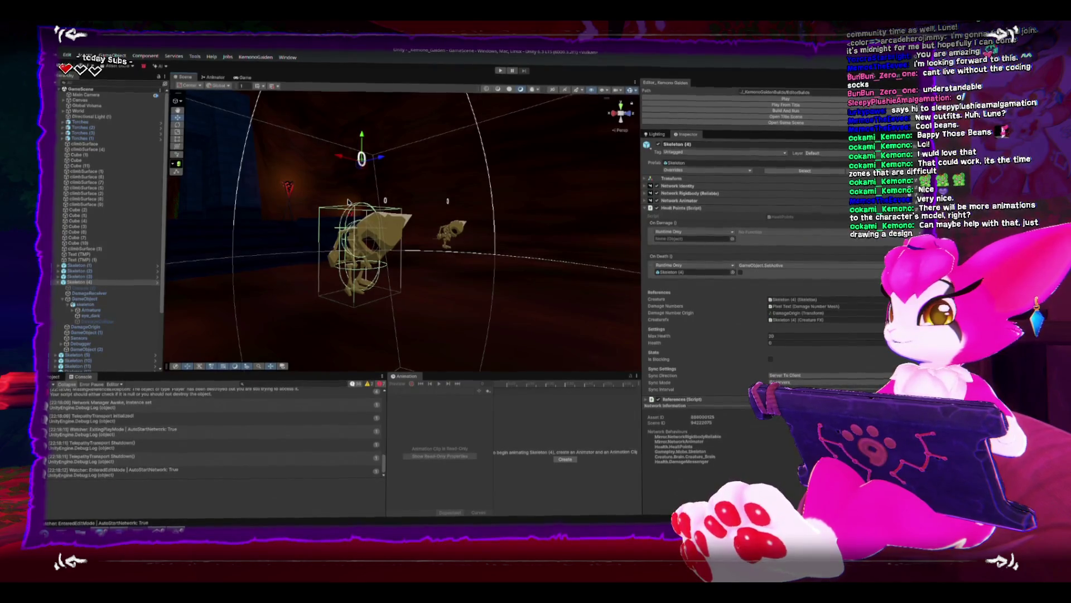
{"action": "mouse_move", "coordinate": [356, 234]}
{"action": "left_mouse_down"}
{"action": "mouse_move", "coordinate": [413, 252]}
{"action": "mouse_move", "coordinate": [342, 253]}
{"action": "left_mouse_up"}
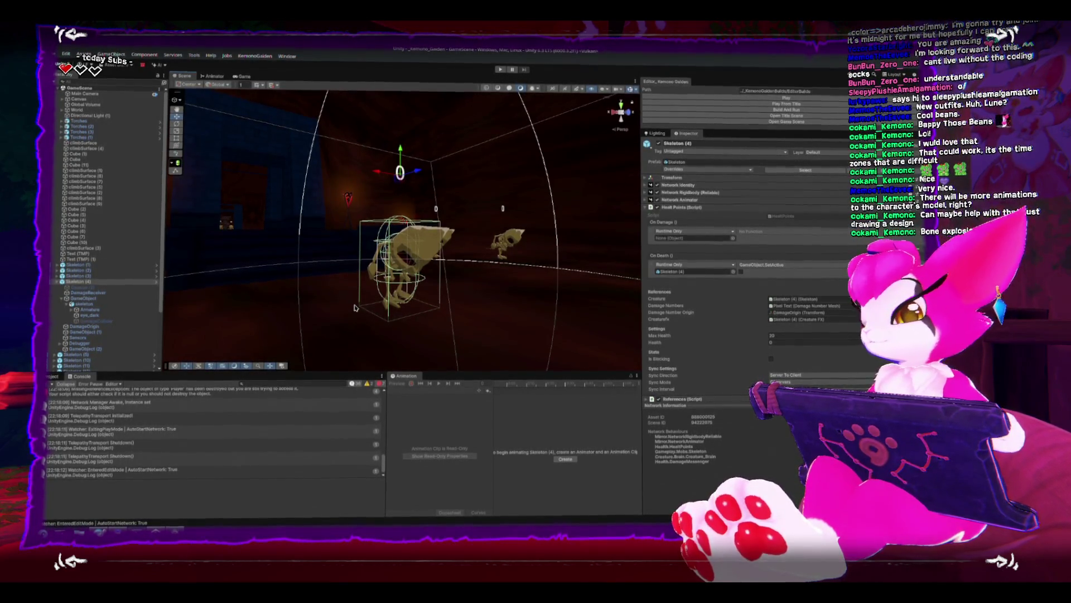
{"action": "mouse_move", "coordinate": [391, 301]}
{"action": "left_mouse_down"}
{"action": "mouse_move", "coordinate": [437, 244]}
{"action": "mouse_move", "coordinate": [393, 269]}
{"action": "mouse_move", "coordinate": [399, 239]}
{"action": "left_mouse_up"}
Orbit to see the skeletons from a new angle, then switch to Blender's bone mesh.
{"action": "mouse_move", "coordinate": [330, 229]}
{"action": "left_mouse_down"}
{"action": "mouse_move", "coordinate": [421, 179]}
{"action": "mouse_move", "coordinate": [414, 227]}
{"action": "mouse_move", "coordinate": [414, 176]}
{"action": "left_mouse_up"}
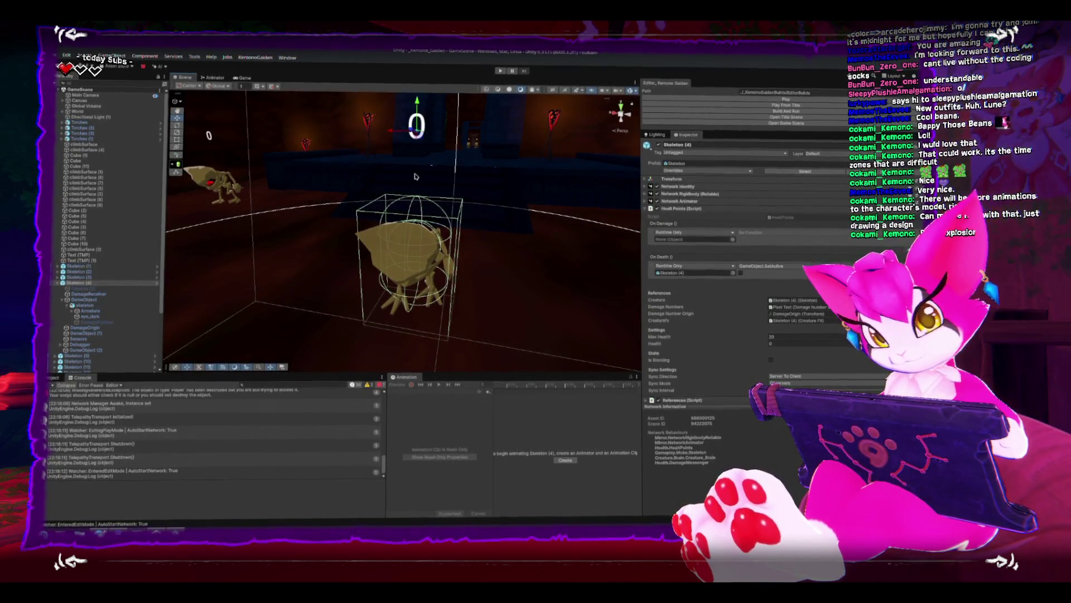
{"action": "key", "text": "alt+Tab"}
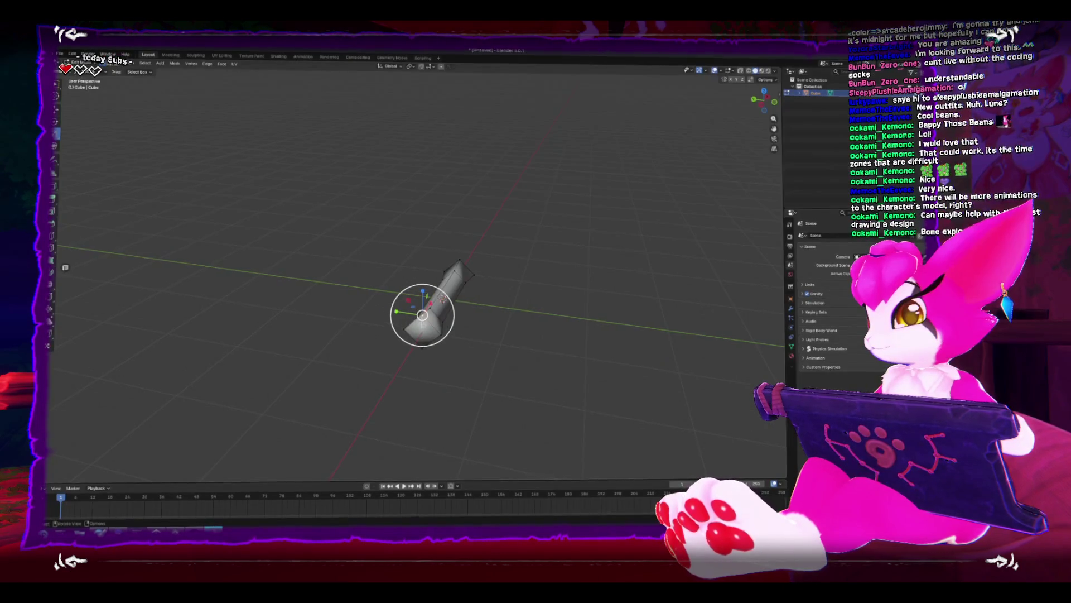
Loop-cut the bone through mid-shaft and delete the faces of one half.
{"action": "left_click_drag", "start_coordinate": [460, 320], "coordinate": [369, 328]}
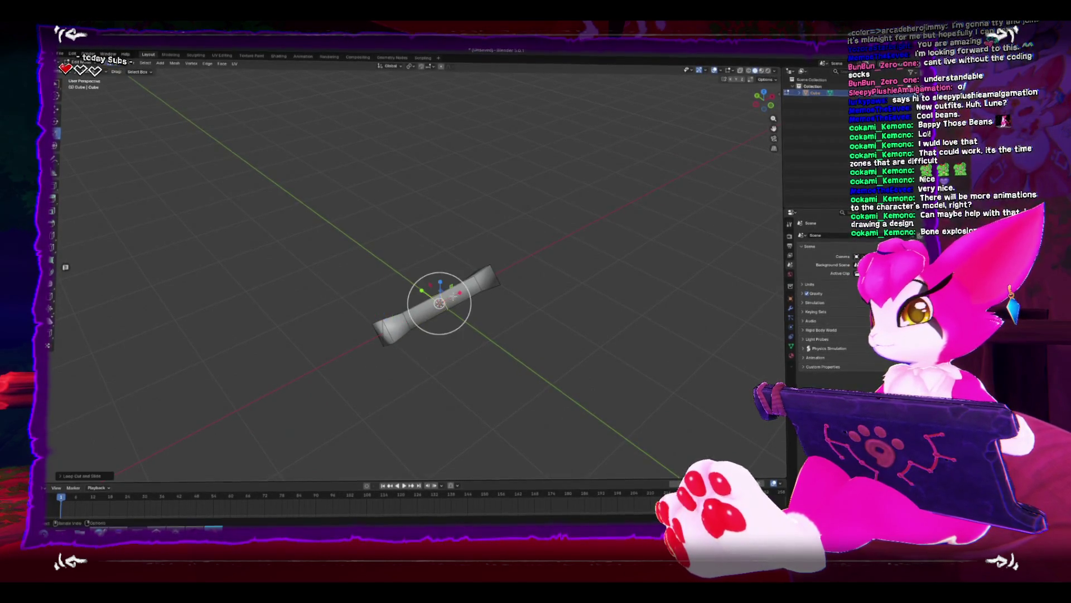
{"action": "key", "text": "ctrl+r"}
{"action": "left_click", "coordinate": [459, 299]}
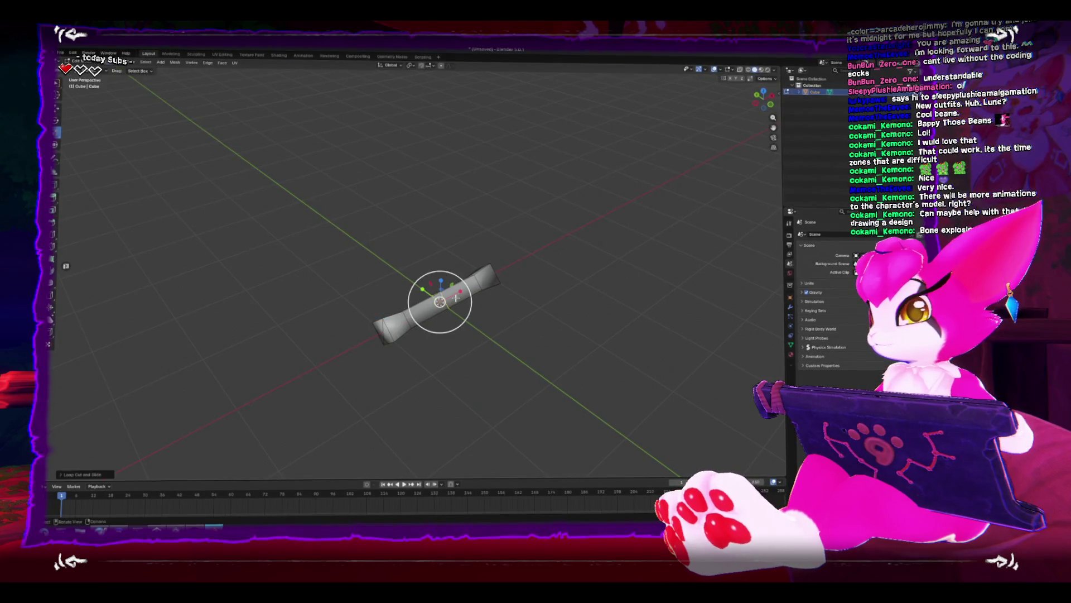
{"action": "key", "text": "KP_1"}
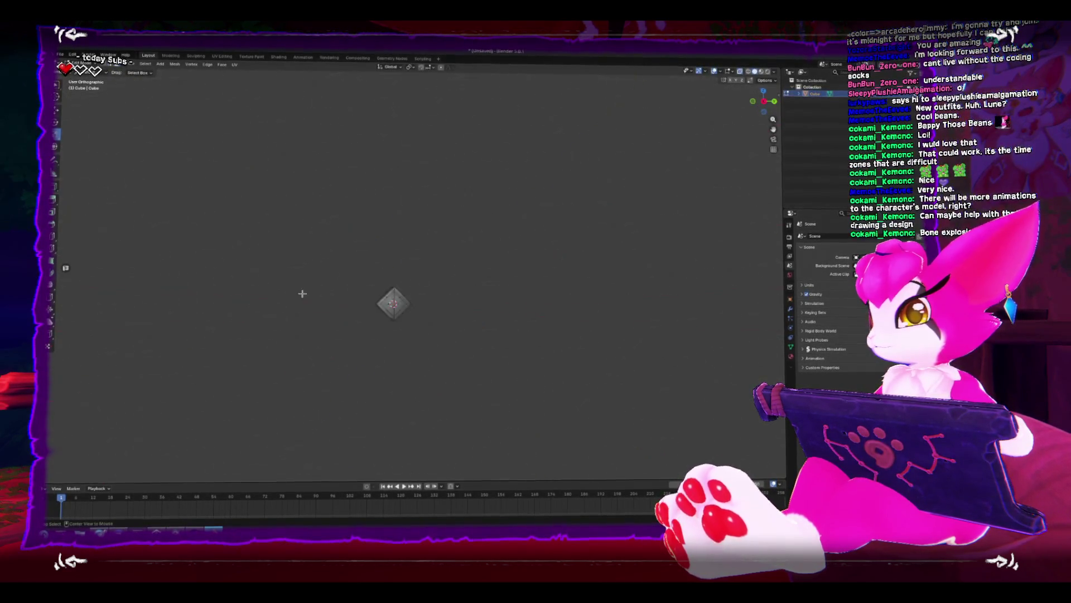
{"action": "left_click_drag", "start_coordinate": [443, 261], "coordinate": [535, 348]}
{"action": "right_click", "coordinate": [511, 335]}
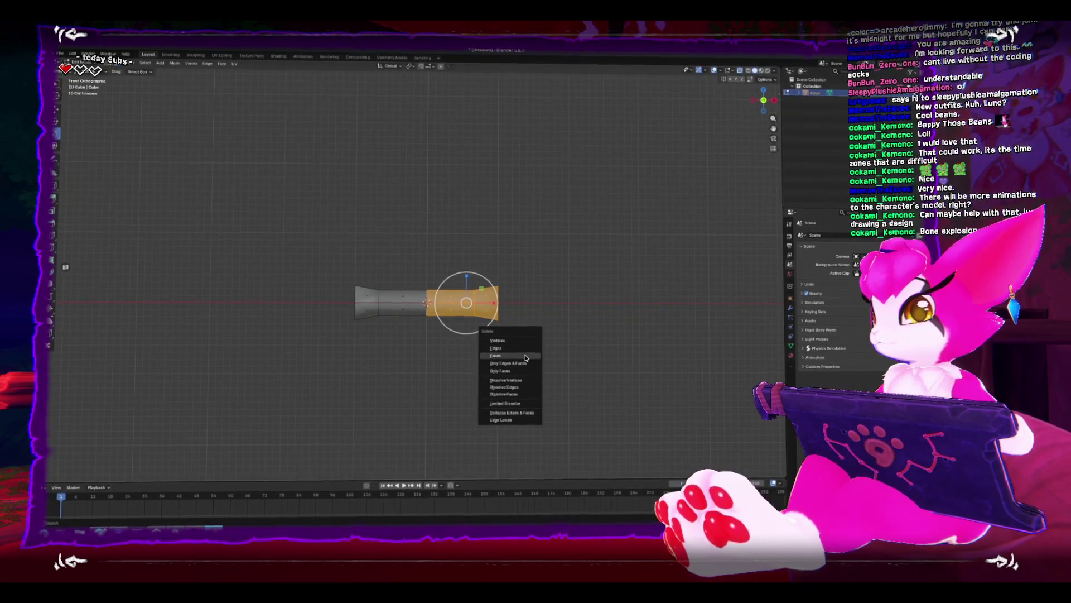
{"action": "left_click", "coordinate": [511, 353]}
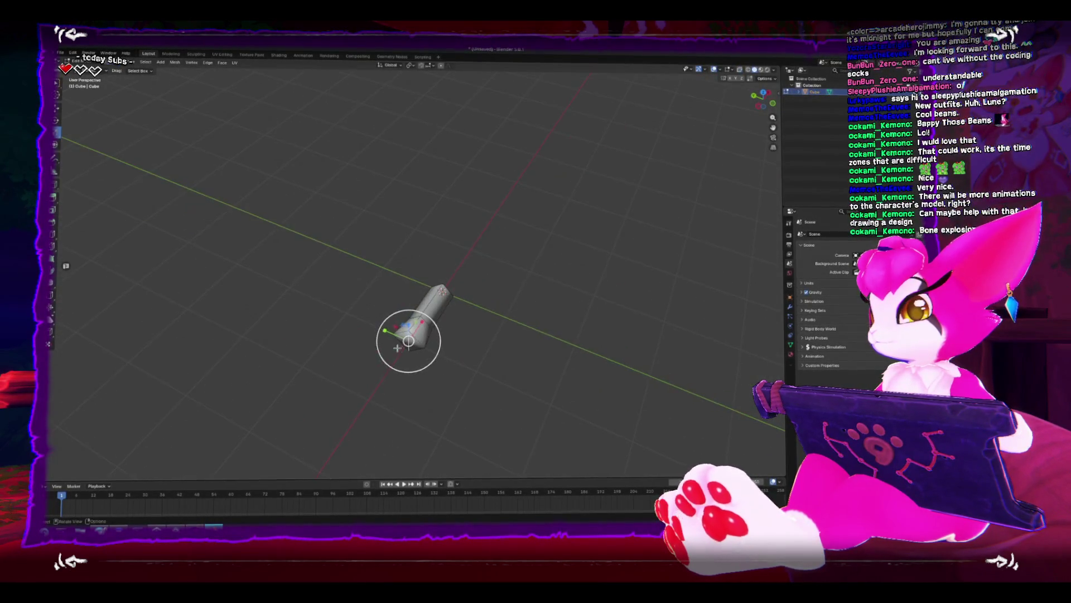
Select the open end's edges in top view and scale them along Y to flare it.
{"action": "key", "text": "KP_1"}
{"action": "key", "text": "KP_7"}
{"action": "scroll", "coordinate": [396, 303], "scroll_direction": "up", "scroll_amount": 5}
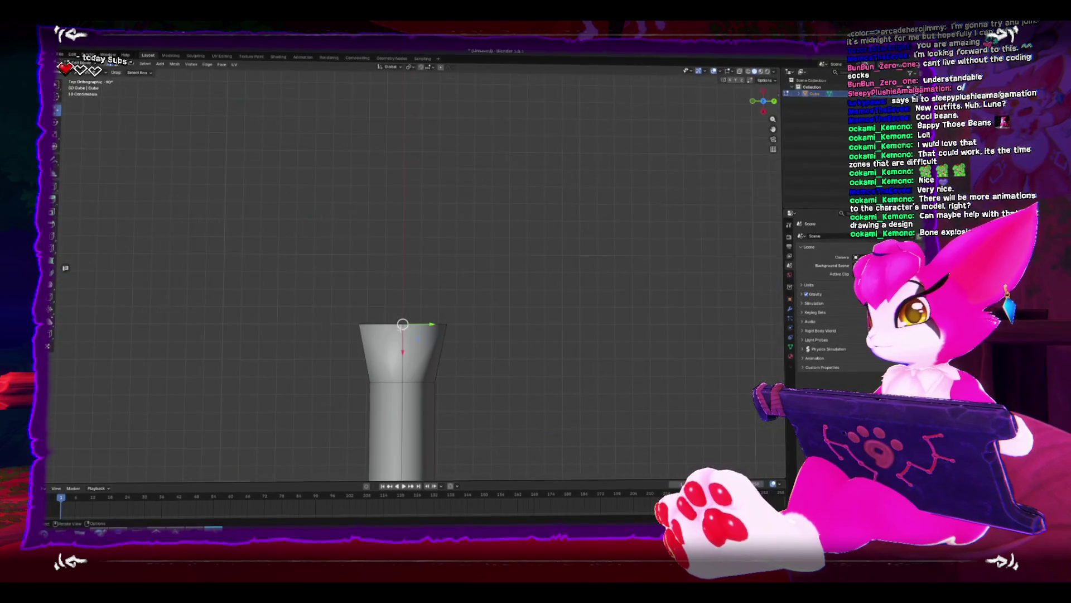
{"action": "mouse_move", "coordinate": [311, 275]}
{"action": "left_mouse_down"}
{"action": "mouse_move", "coordinate": [395, 311]}
{"action": "mouse_move", "coordinate": [396, 336]}
{"action": "mouse_move", "coordinate": [434, 335]}
{"action": "mouse_move", "coordinate": [501, 303]}
{"action": "left_mouse_up"}
{"action": "key", "text": "shift+space"}
{"action": "key", "text": "s"}
{"action": "left_click", "coordinate": [441, 330]}
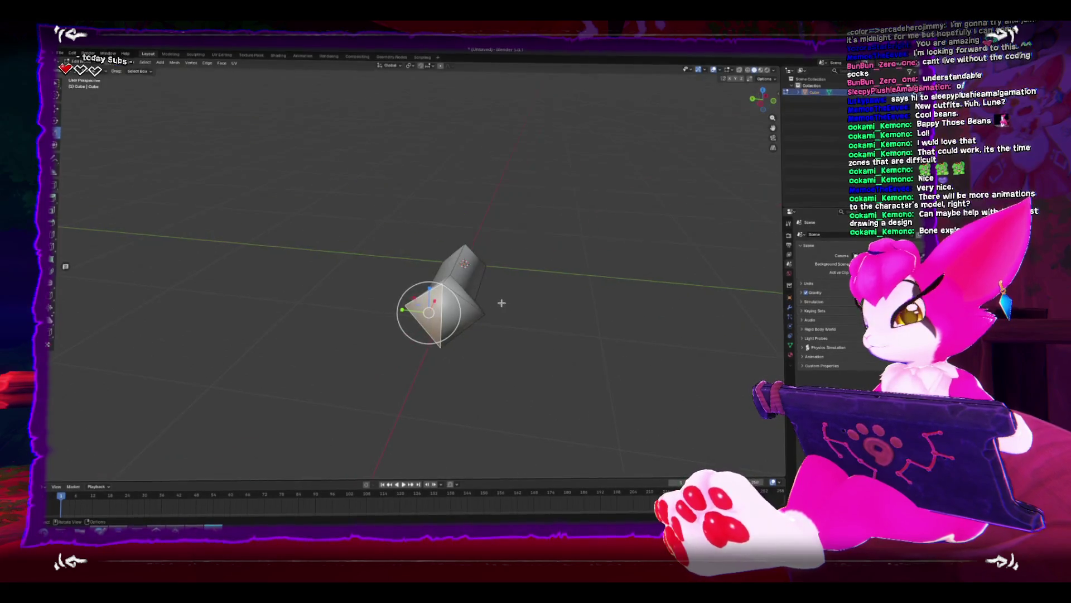
Extrude the bone's end face along its normals and rotate it to an angle.
{"action": "left_click", "coordinate": [222, 63]}
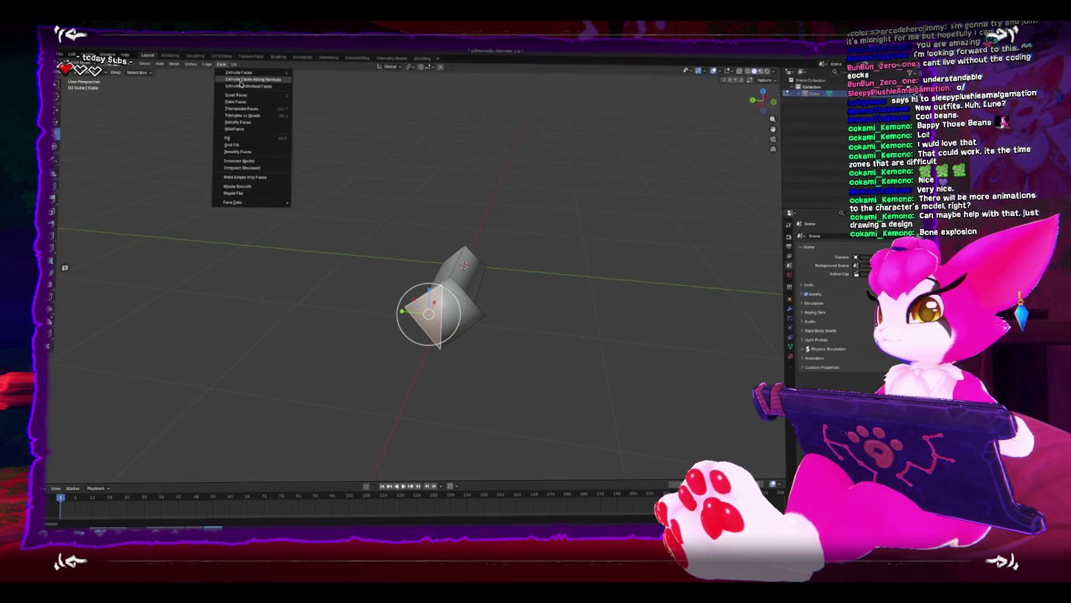
{"action": "left_click", "coordinate": [443, 312]}
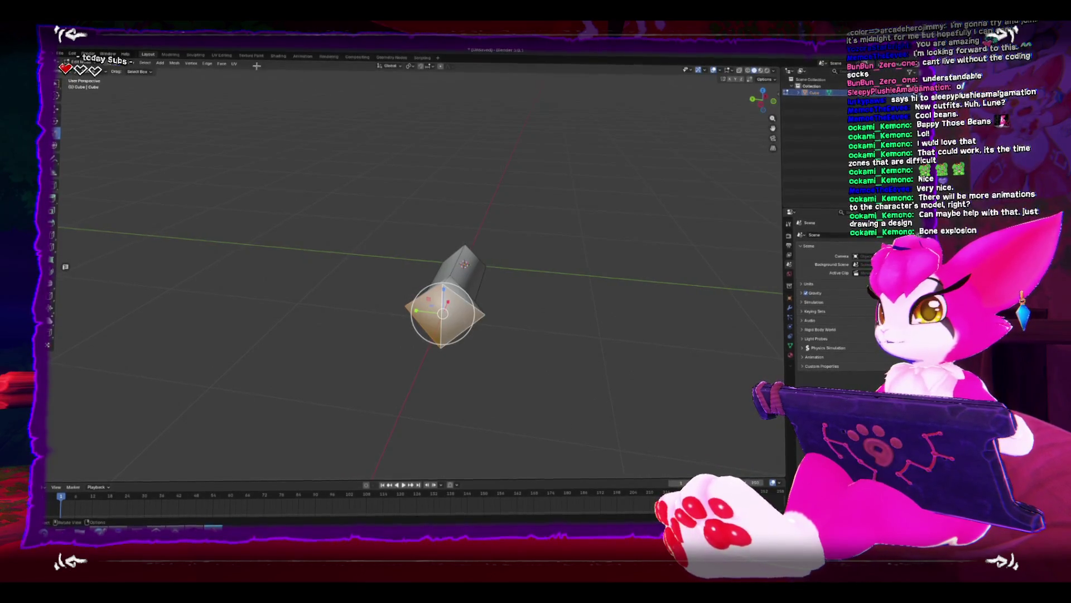
{"action": "left_click", "coordinate": [222, 63]}
{"action": "left_click", "coordinate": [240, 77]}
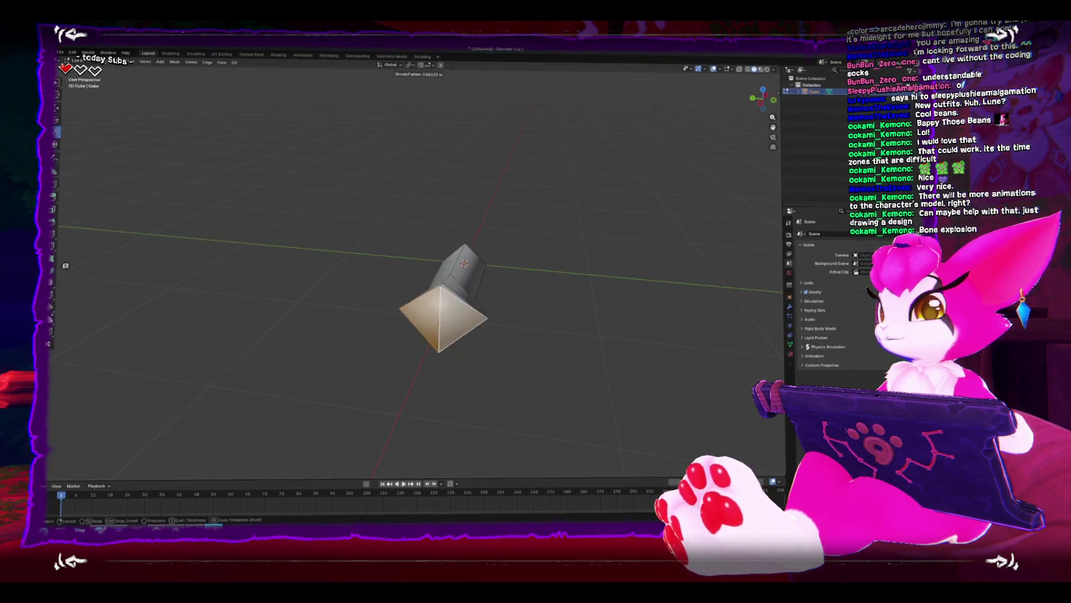
{"action": "left_click", "coordinate": [158, 389]}
{"action": "left_click", "coordinate": [63, 476]}
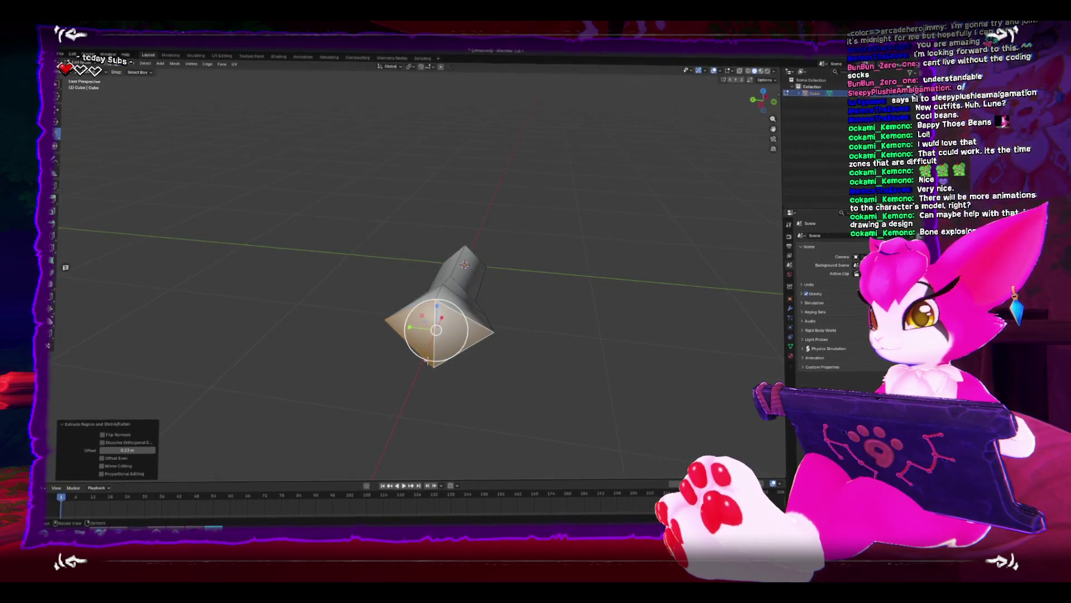
{"action": "left_click_drag", "start_coordinate": [449, 357], "coordinate": [452, 376]}
{"action": "key", "text": "r"}
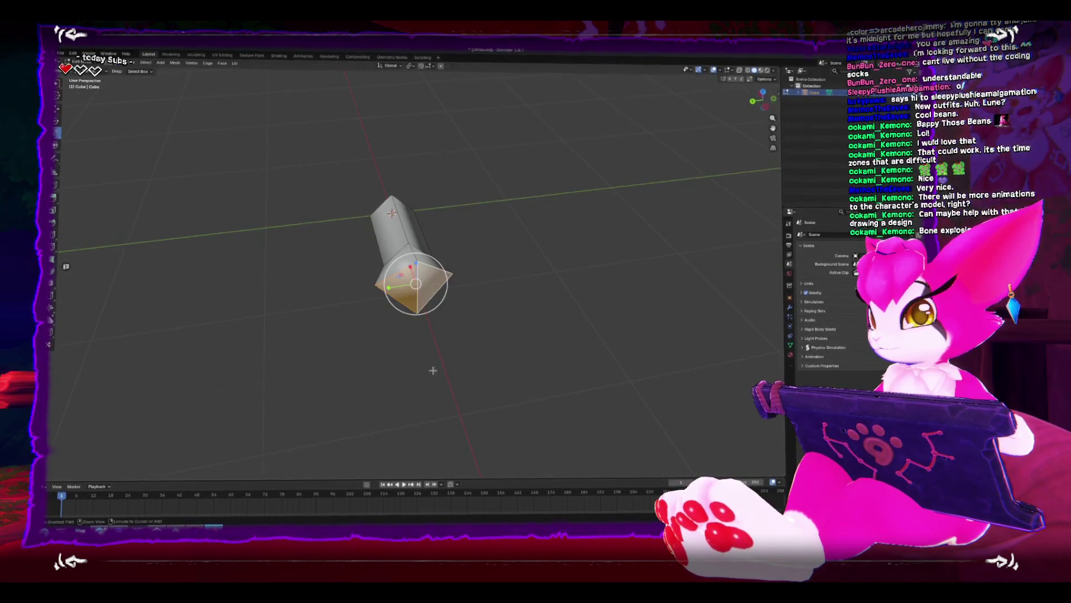
{"action": "left_click", "coordinate": [412, 314]}
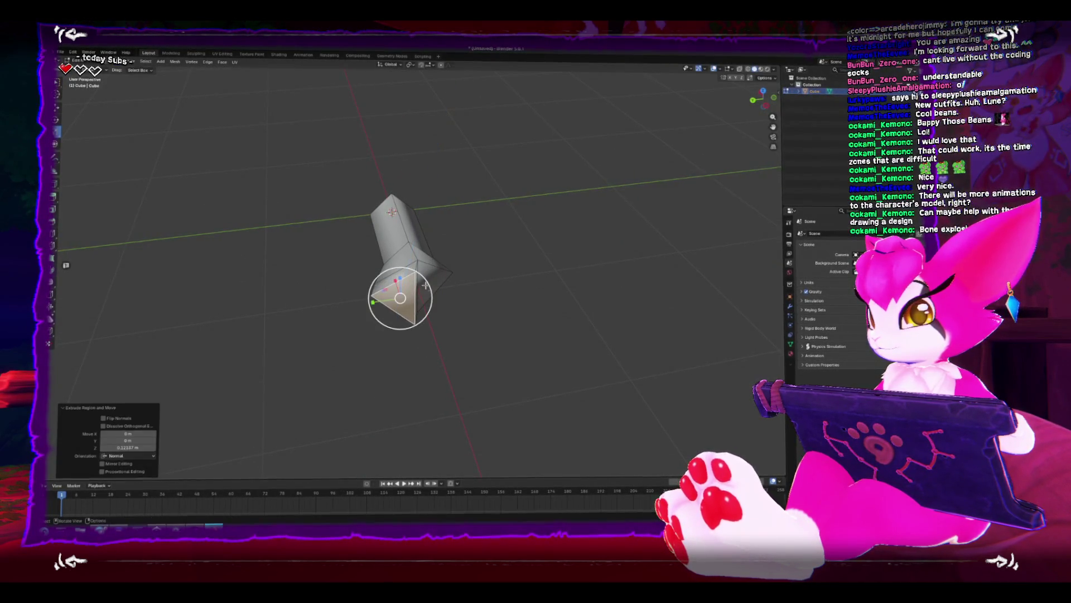
Extrude the end face once more and scale the new end down.
{"action": "key", "text": "e"}
{"action": "left_click", "coordinate": [440, 300]}
{"action": "left_click_drag", "start_coordinate": [438, 294], "coordinate": [383, 287]}
{"action": "key", "text": "s"}
{"action": "left_click", "coordinate": [424, 341]}
{"action": "mouse_move", "coordinate": [420, 318]}
{"action": "left_mouse_down"}
{"action": "mouse_move", "coordinate": [342, 299]}
{"action": "mouse_move", "coordinate": [348, 323]}
{"action": "mouse_move", "coordinate": [384, 363]}
{"action": "mouse_move", "coordinate": [402, 359]}
{"action": "mouse_move", "coordinate": [373, 353]}
{"action": "mouse_move", "coordinate": [360, 335]}
{"action": "mouse_move", "coordinate": [418, 326]}
{"action": "left_mouse_up"}
Extrude two more short segments from the end, scaling the end face down.
{"action": "key", "text": "e"}
{"action": "left_click", "coordinate": [369, 340]}
{"action": "key", "text": "s"}
{"action": "key", "text": "e"}
{"action": "left_click", "coordinate": [390, 341]}
{"action": "key", "text": "KP_7"}
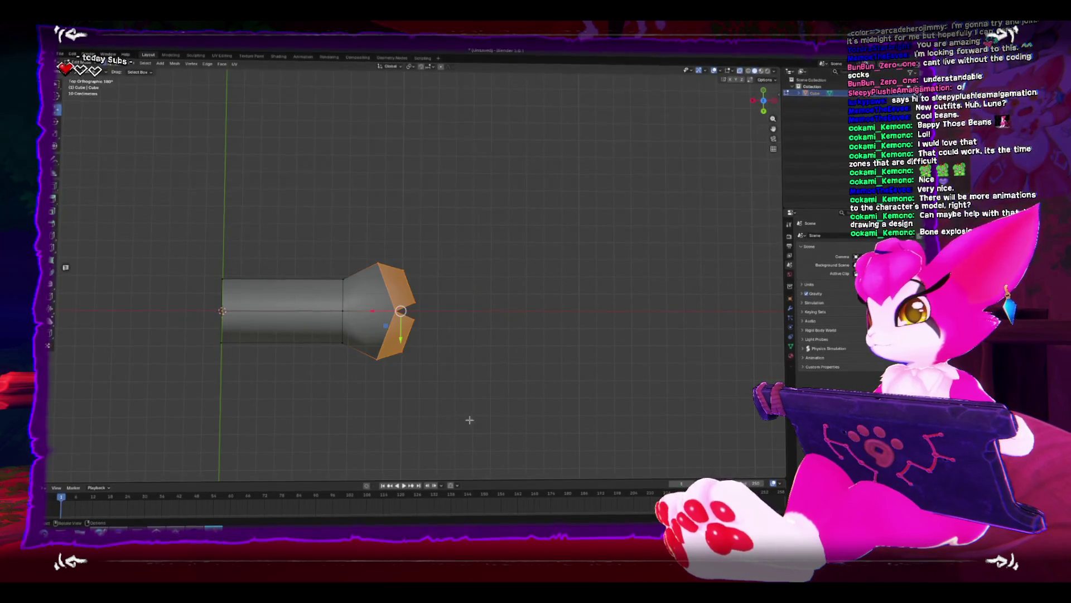
Shift the joint edge loop slightly along X and nudge the bottom tip vertex.
{"action": "left_click", "coordinate": [343, 318], "text": "alt"}
{"action": "key", "text": "g"}
{"action": "key", "text": "x"}
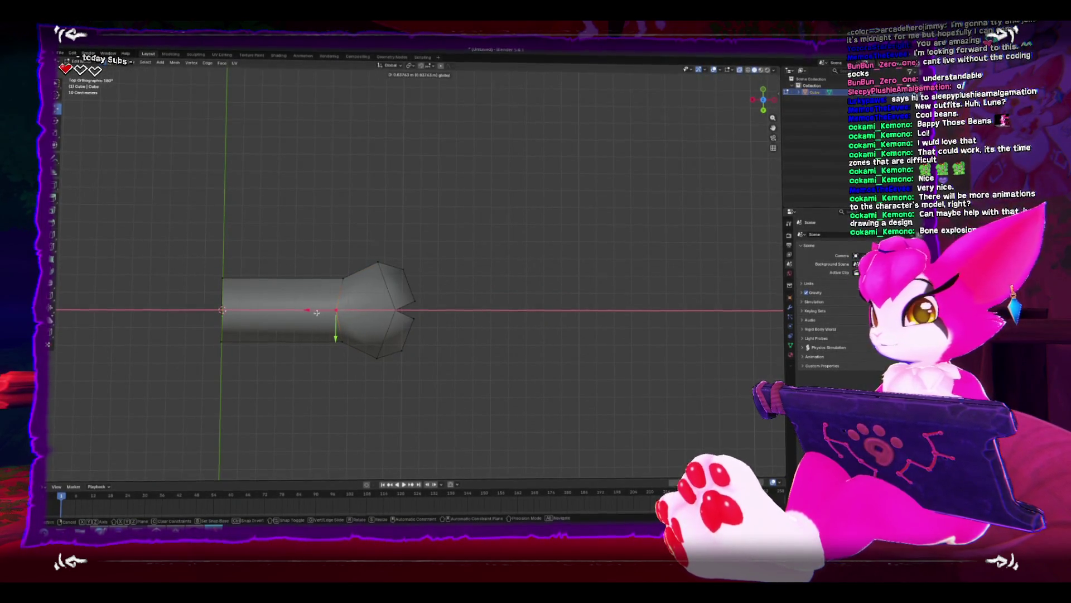
{"action": "left_click", "coordinate": [325, 312]}
{"action": "mouse_move", "coordinate": [325, 311]}
{"action": "left_mouse_down"}
{"action": "mouse_move", "coordinate": [355, 294]}
{"action": "mouse_move", "coordinate": [400, 336]}
{"action": "mouse_move", "coordinate": [374, 379]}
{"action": "mouse_move", "coordinate": [370, 360]}
{"action": "mouse_move", "coordinate": [405, 356]}
{"action": "left_mouse_up"}
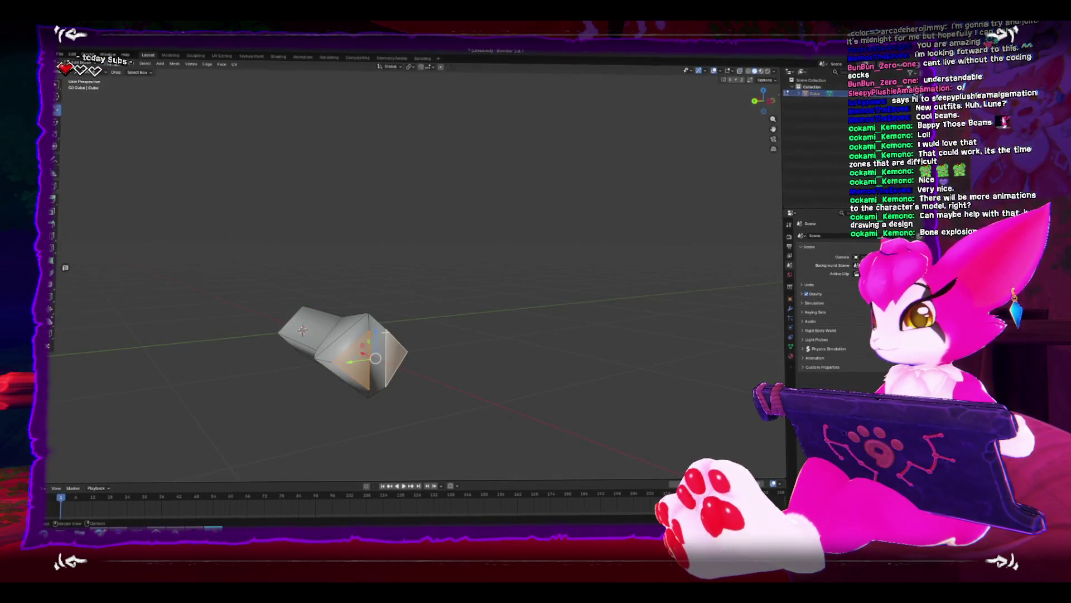
{"action": "key", "text": "KP_7"}
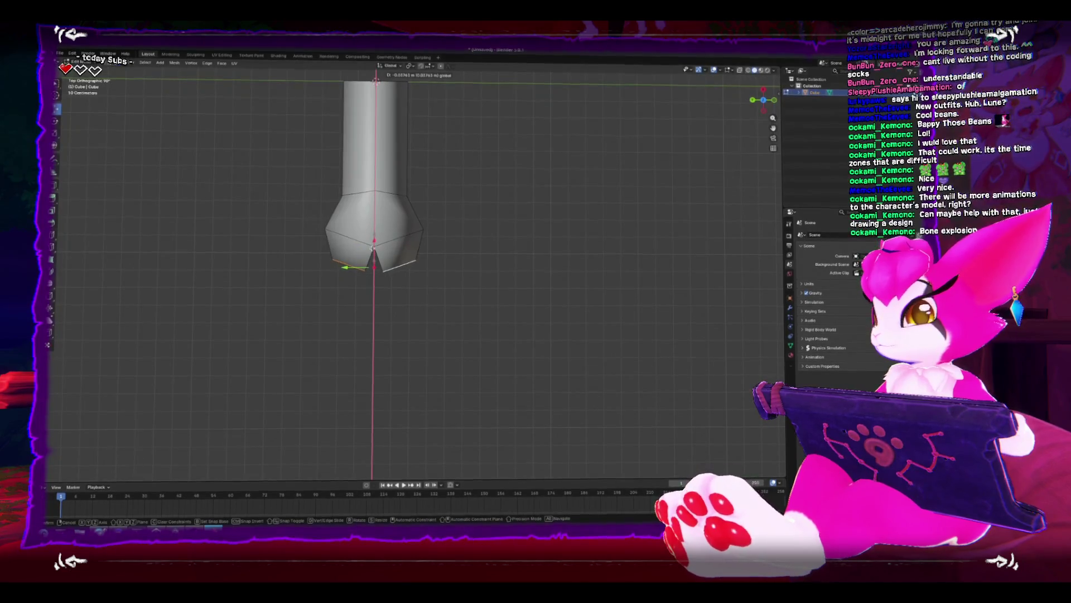
{"action": "left_click_drag", "start_coordinate": [374, 262], "coordinate": [373, 266]}
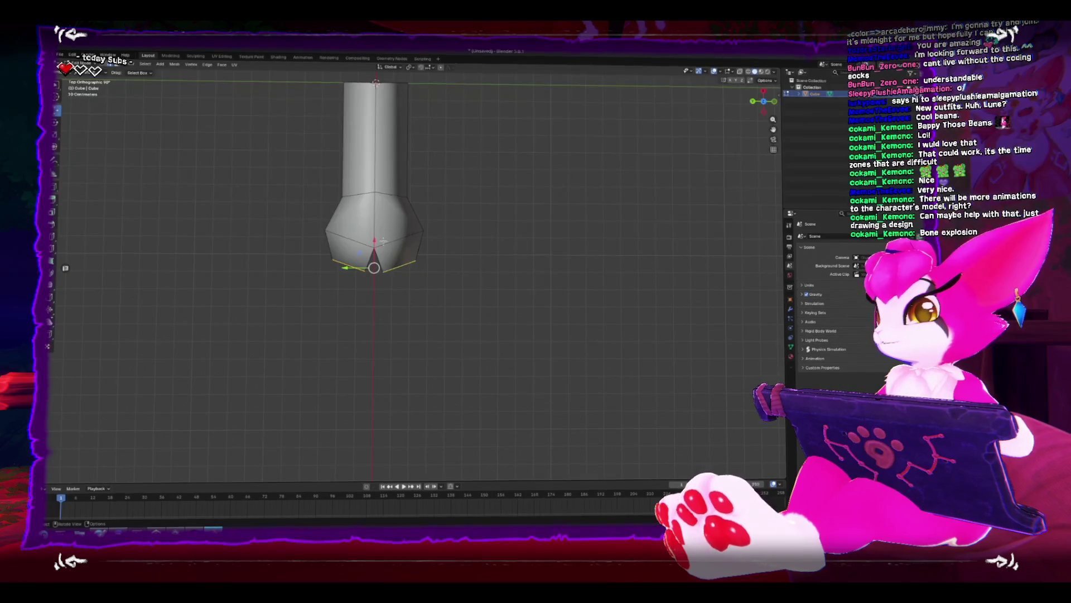
Scale the joint's two side vertices apart along Y to widen the joint.
{"action": "left_click", "coordinate": [329, 237]}
{"action": "left_click", "coordinate": [423, 229], "text": "shift"}
{"action": "key", "text": "shift+space"}
{"action": "key", "text": "s"}
{"action": "left_click_drag", "start_coordinate": [351, 229], "coordinate": [348, 228]}
{"action": "mouse_move", "coordinate": [334, 292]}
{"action": "left_mouse_down"}
{"action": "mouse_move", "coordinate": [356, 238]}
{"action": "mouse_move", "coordinate": [371, 290]}
{"action": "mouse_move", "coordinate": [427, 296]}
{"action": "mouse_move", "coordinate": [462, 281]}
{"action": "mouse_move", "coordinate": [421, 282]}
{"action": "left_mouse_up"}
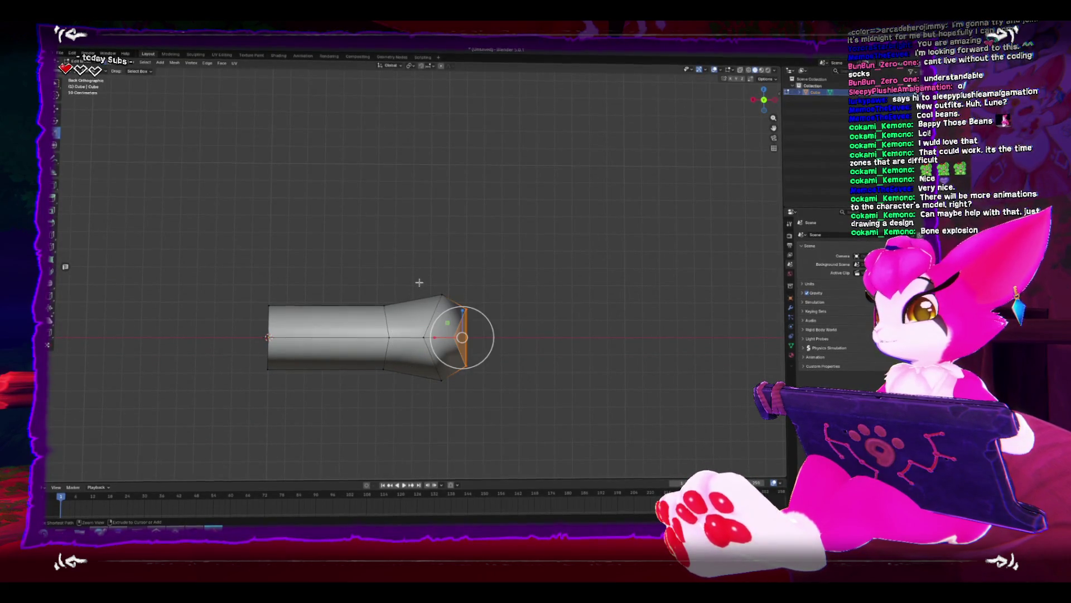
Reposition an edge near the end and narrow the joint edge loop.
{"action": "left_click", "coordinate": [419, 282]}
{"action": "left_click", "coordinate": [398, 301]}
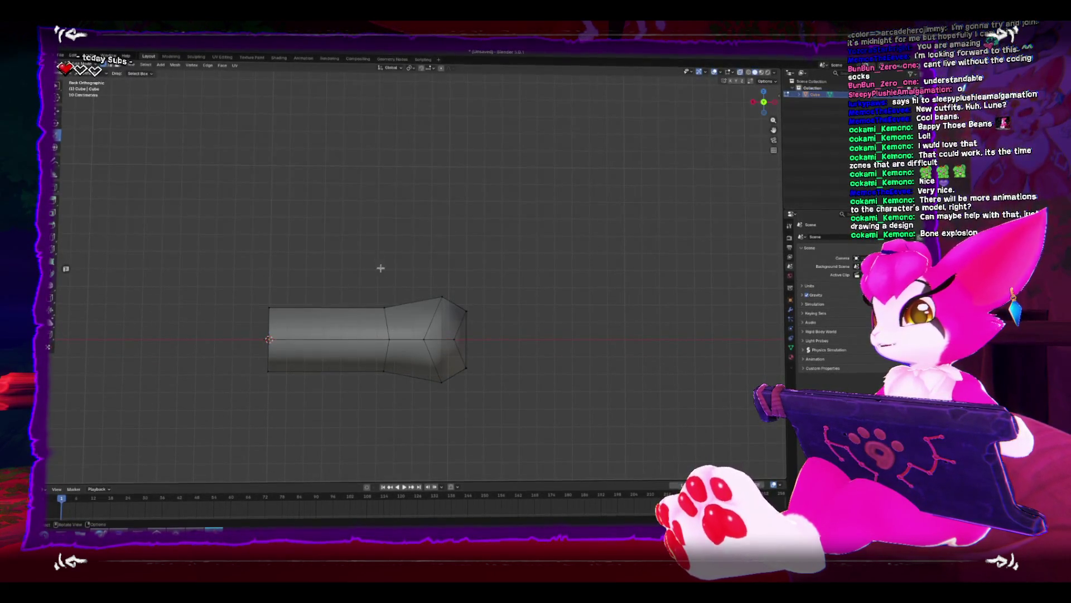
{"action": "left_click", "coordinate": [431, 341]}
{"action": "key", "text": "g"}
{"action": "left_click", "coordinate": [441, 346]}
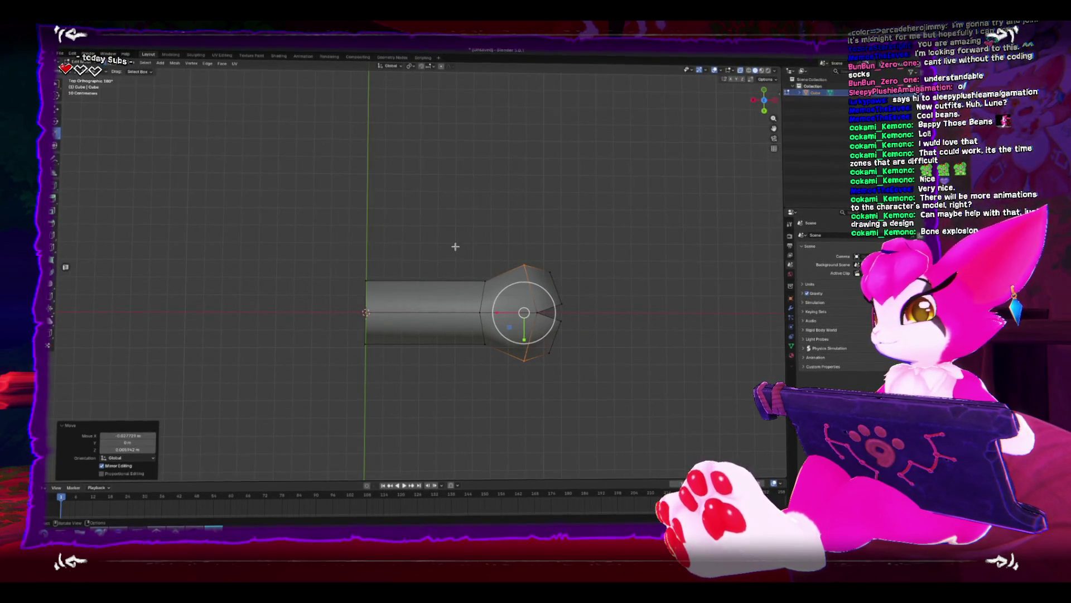
{"action": "left_click", "coordinate": [483, 343], "text": "alt"}
{"action": "key", "text": "s"}
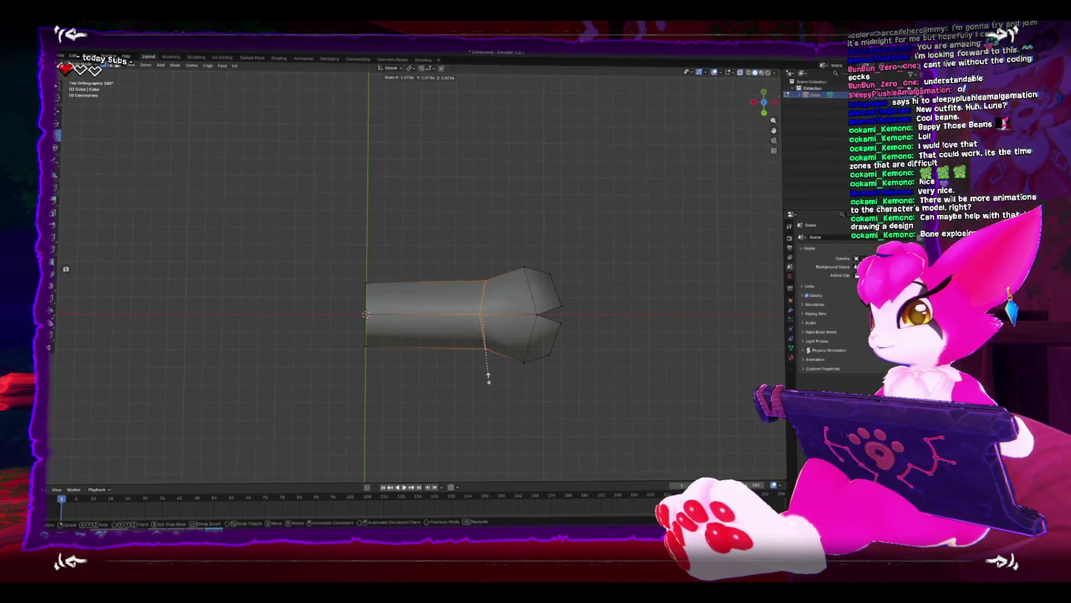
{"action": "left_click", "coordinate": [488, 380]}
Move the right end-cap vertices along X, then return to Object Mode.
{"action": "mouse_move", "coordinate": [312, 256]}
{"action": "left_mouse_down"}
{"action": "mouse_move", "coordinate": [385, 370]}
{"action": "mouse_move", "coordinate": [412, 325]}
{"action": "mouse_move", "coordinate": [366, 299]}
{"action": "left_mouse_up"}
{"action": "mouse_move", "coordinate": [479, 312]}
{"action": "left_mouse_down"}
{"action": "mouse_move", "coordinate": [468, 354]}
{"action": "mouse_move", "coordinate": [417, 342]}
{"action": "mouse_move", "coordinate": [468, 332]}
{"action": "left_mouse_up"}
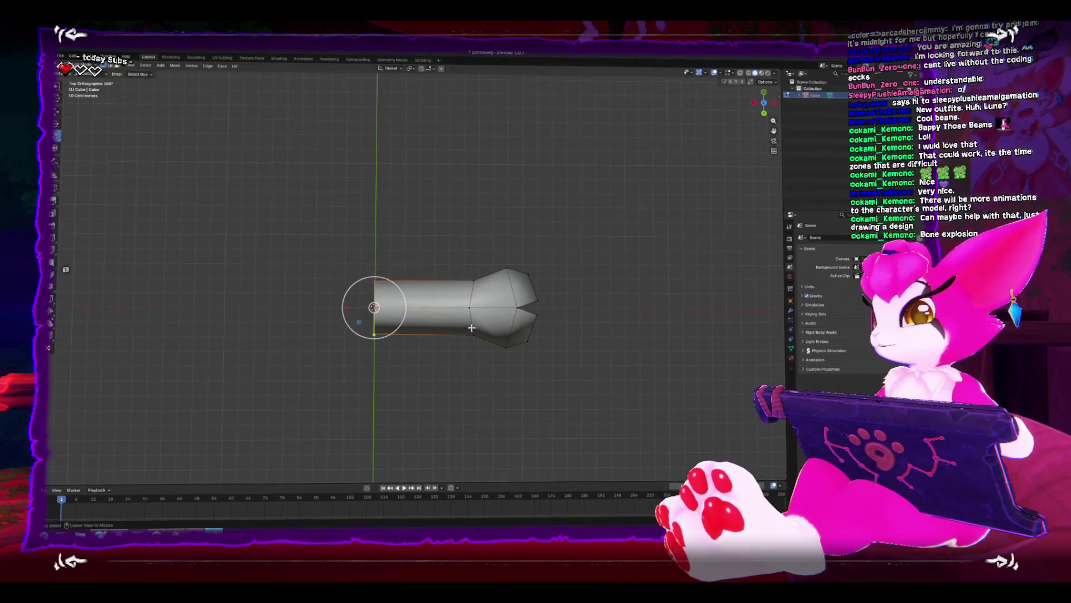
{"action": "left_click_drag", "start_coordinate": [493, 293], "coordinate": [511, 313]}
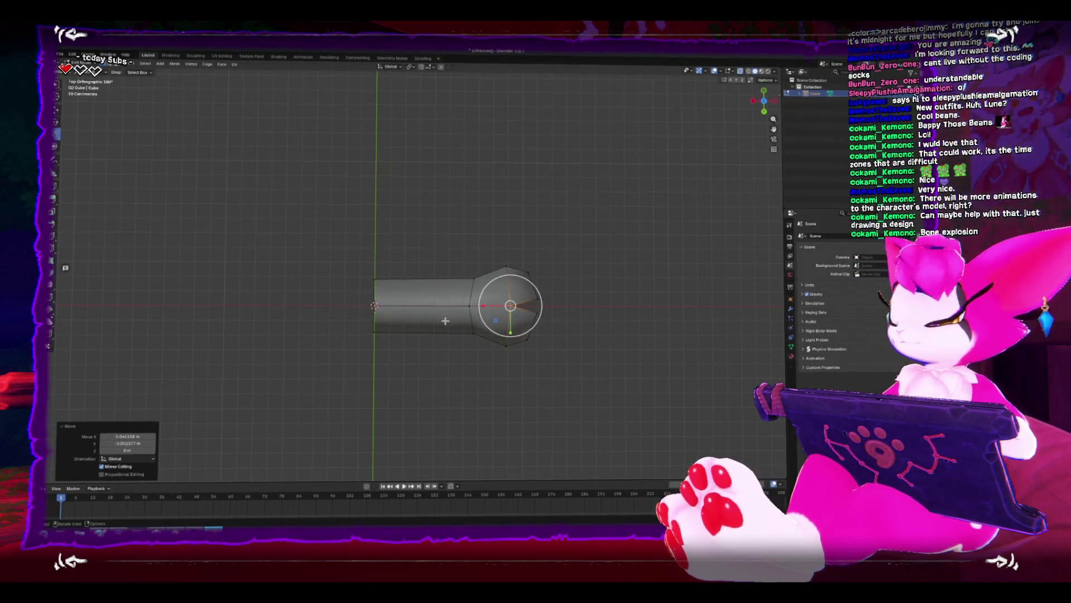
{"action": "key", "text": "g"}
{"action": "key", "text": "x"}
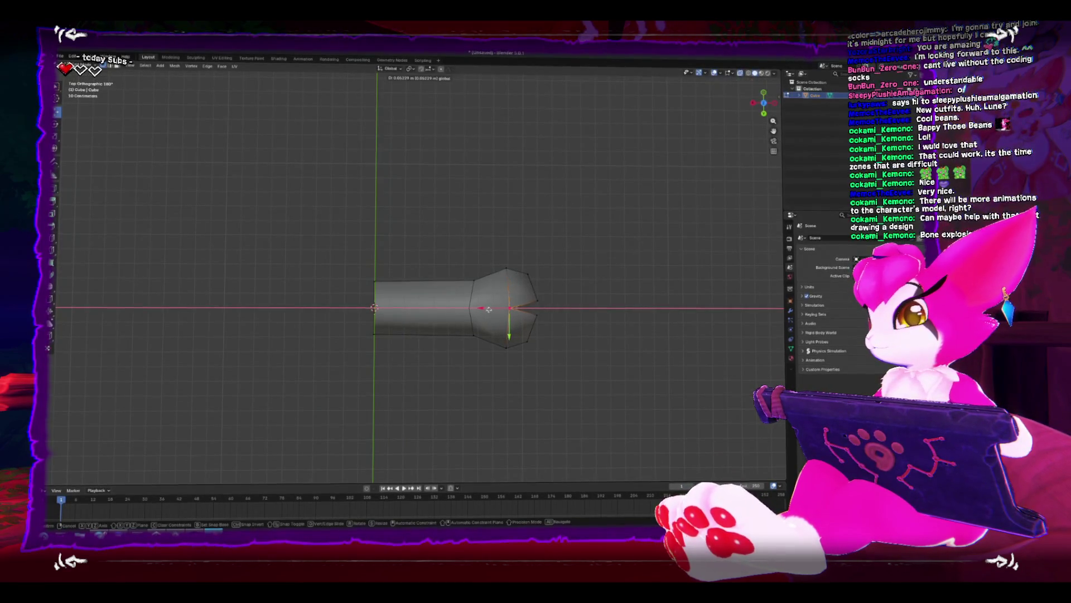
{"action": "left_click", "coordinate": [488, 309]}
{"action": "mouse_move", "coordinate": [489, 309]}
{"action": "left_mouse_down"}
{"action": "mouse_move", "coordinate": [457, 262]}
{"action": "mouse_move", "coordinate": [468, 288]}
{"action": "mouse_move", "coordinate": [424, 312]}
{"action": "mouse_move", "coordinate": [435, 321]}
{"action": "left_mouse_up"}
{"action": "key", "text": "Tab"}
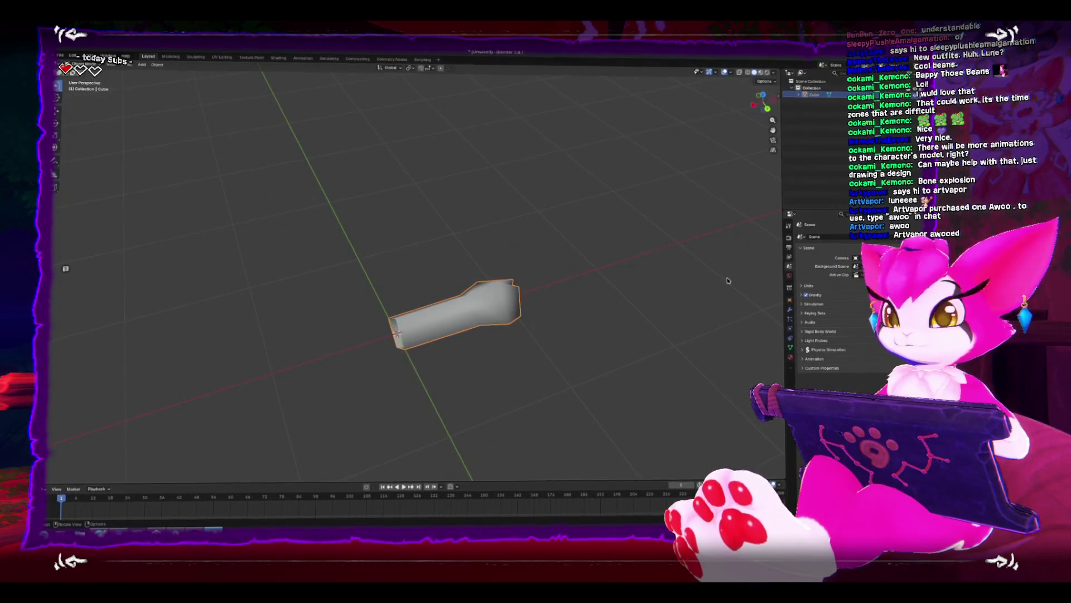
View the bone from above, orbit to an angle, and bring up Add Modifier > Generate.
{"action": "key", "text": "KP_7"}
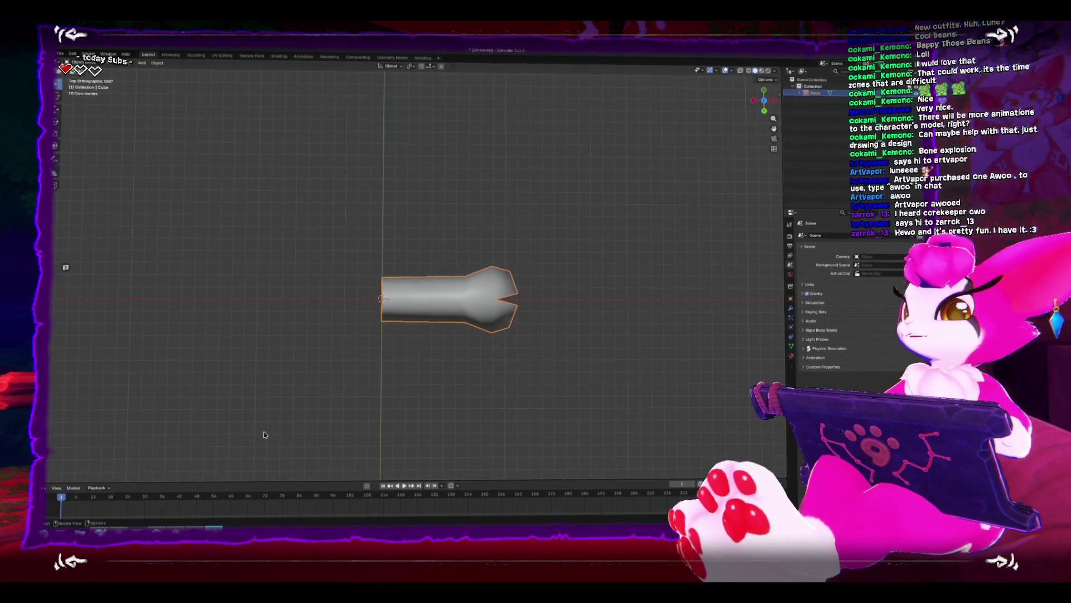
{"action": "mouse_move", "coordinate": [362, 352]}
{"action": "left_mouse_down"}
{"action": "mouse_move", "coordinate": [530, 279]}
{"action": "mouse_move", "coordinate": [614, 262]}
{"action": "left_mouse_up"}
{"action": "scroll", "coordinate": [447, 313], "scroll_direction": "down", "scroll_amount": 4}
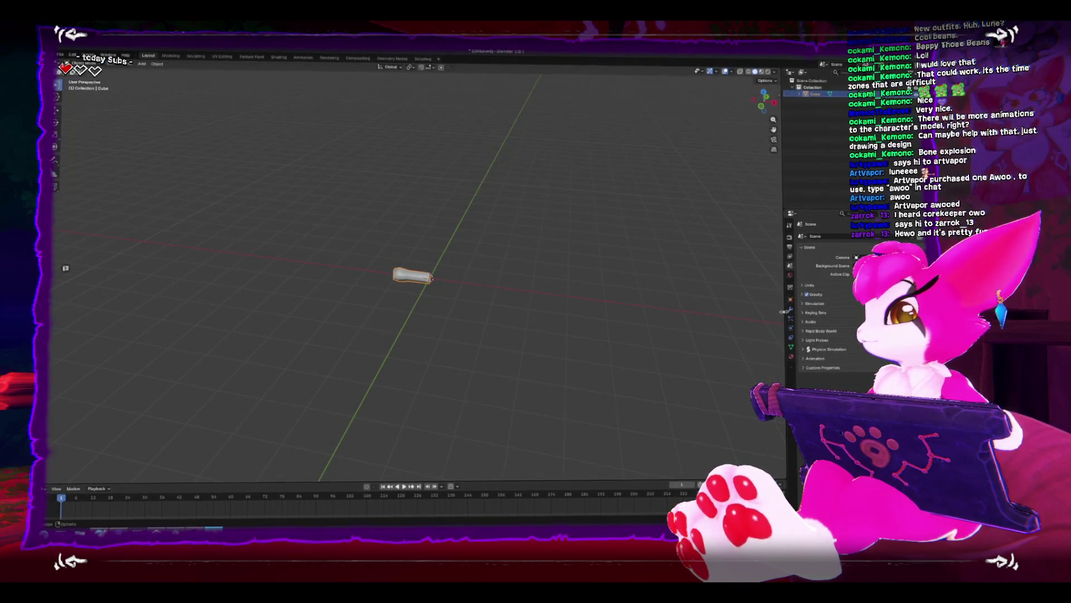
{"action": "mouse_move", "coordinate": [804, 252]}
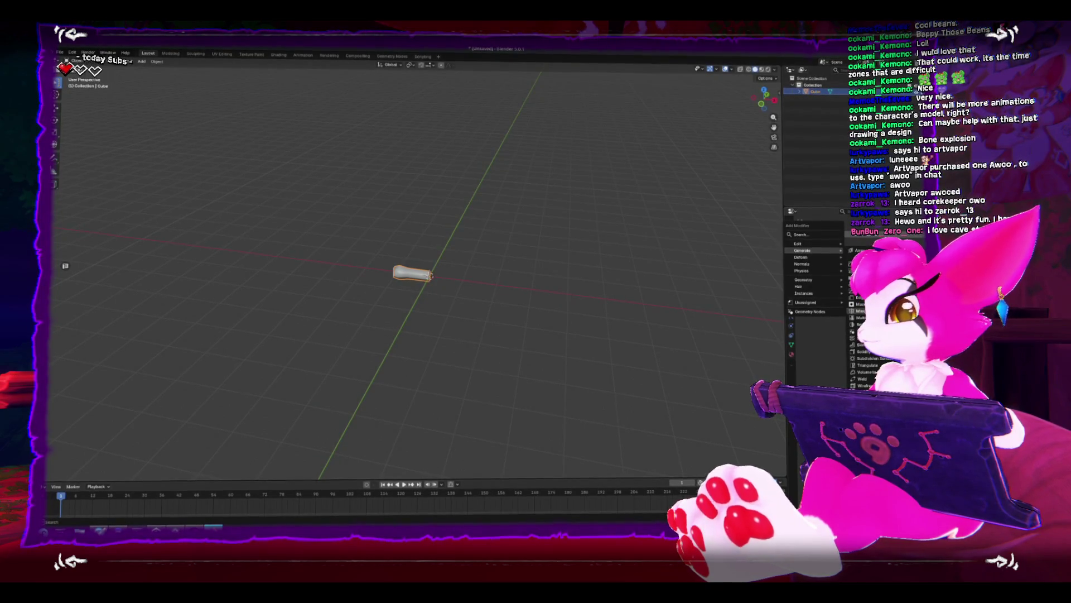
Add a Mirror modifier to the bone and enter Edit Mode in side view.
{"action": "left_click", "coordinate": [863, 311]}
{"action": "scroll", "coordinate": [503, 307], "scroll_direction": "up", "scroll_amount": 5}
{"action": "key", "text": "KP_3"}
{"action": "key", "text": "Tab"}
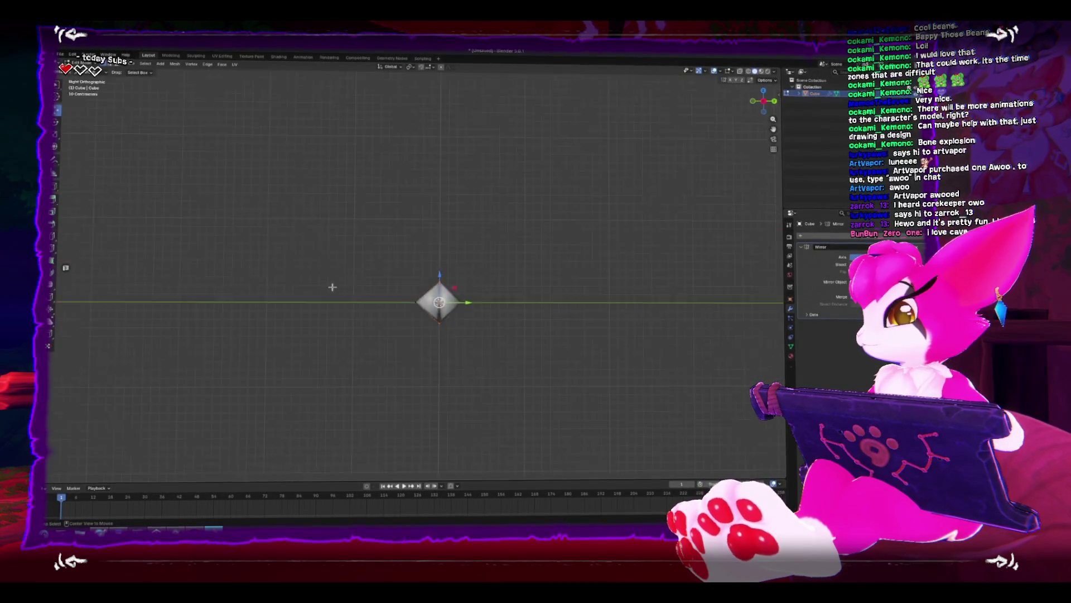
Move the bone's left-end faces inward along X and check the result in Object Mode.
{"action": "left_click_drag", "start_coordinate": [314, 195], "coordinate": [404, 321]}
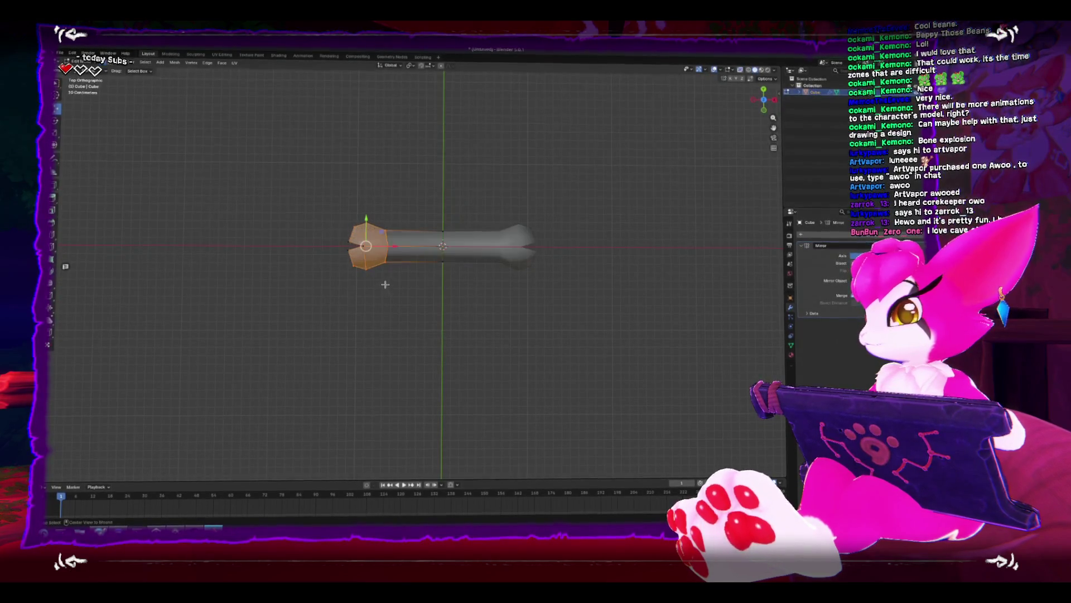
{"action": "key", "text": "g"}
{"action": "key", "text": "x"}
{"action": "left_click", "coordinate": [410, 244]}
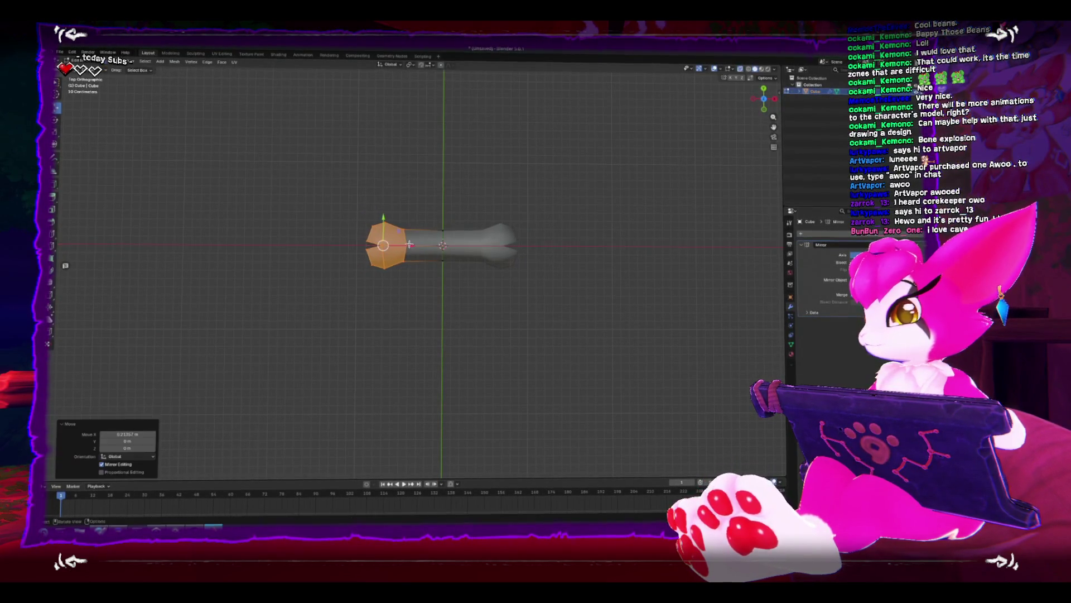
{"action": "key", "text": "Tab"}
{"action": "mouse_move", "coordinate": [409, 244]}
{"action": "left_mouse_down"}
{"action": "mouse_move", "coordinate": [445, 210]}
{"action": "mouse_move", "coordinate": [448, 222]}
{"action": "mouse_move", "coordinate": [471, 208]}
{"action": "left_mouse_up"}
Box-select the bone's middle section in side view and flatten it along Z.
{"action": "key", "text": "Tab"}
{"action": "key", "text": "KP_1"}
{"action": "key", "text": "ctrl+KP_3"}
{"action": "scroll", "coordinate": [378, 267], "scroll_direction": "up", "scroll_amount": 3}
{"action": "key", "text": "b"}
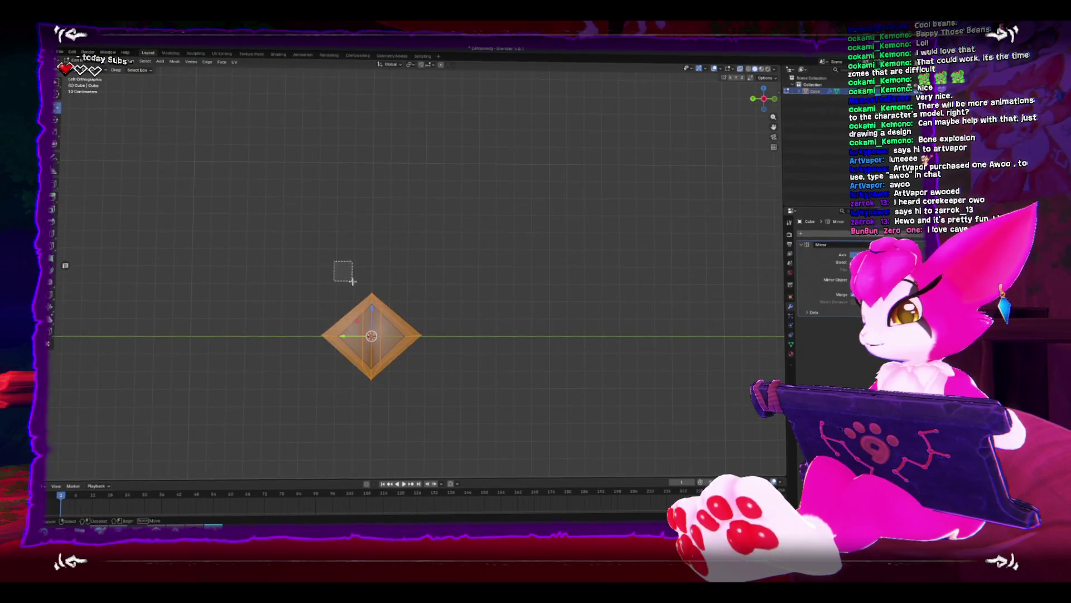
{"action": "left_click", "coordinate": [340, 267]}
{"action": "left_click_drag", "start_coordinate": [340, 259], "coordinate": [374, 316]}
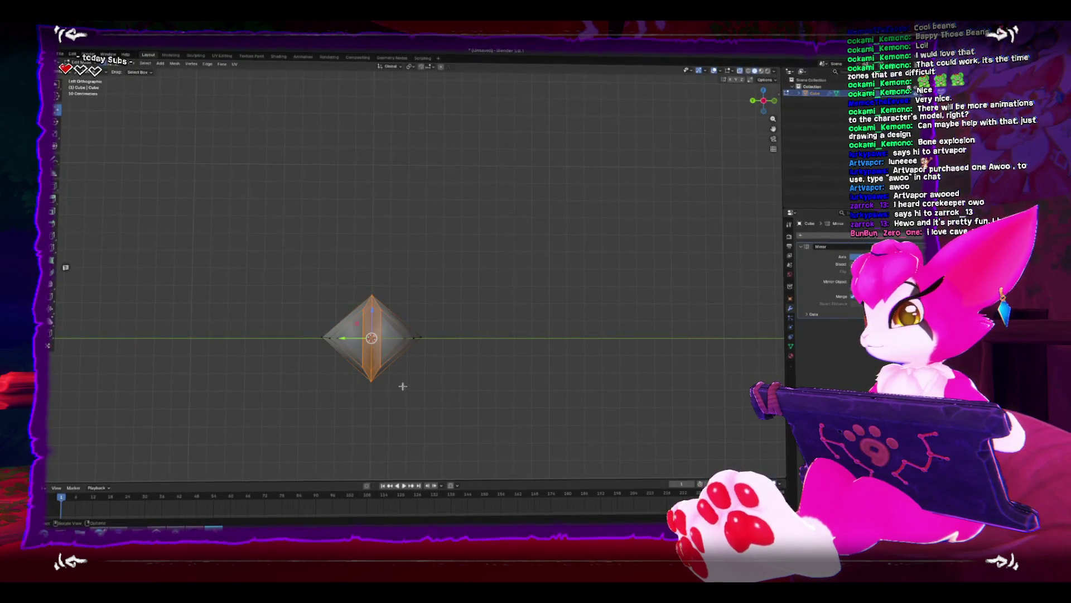
{"action": "key", "text": "c"}
{"action": "key", "text": "s"}
{"action": "key", "text": "z"}
{"action": "left_click", "coordinate": [379, 324]}
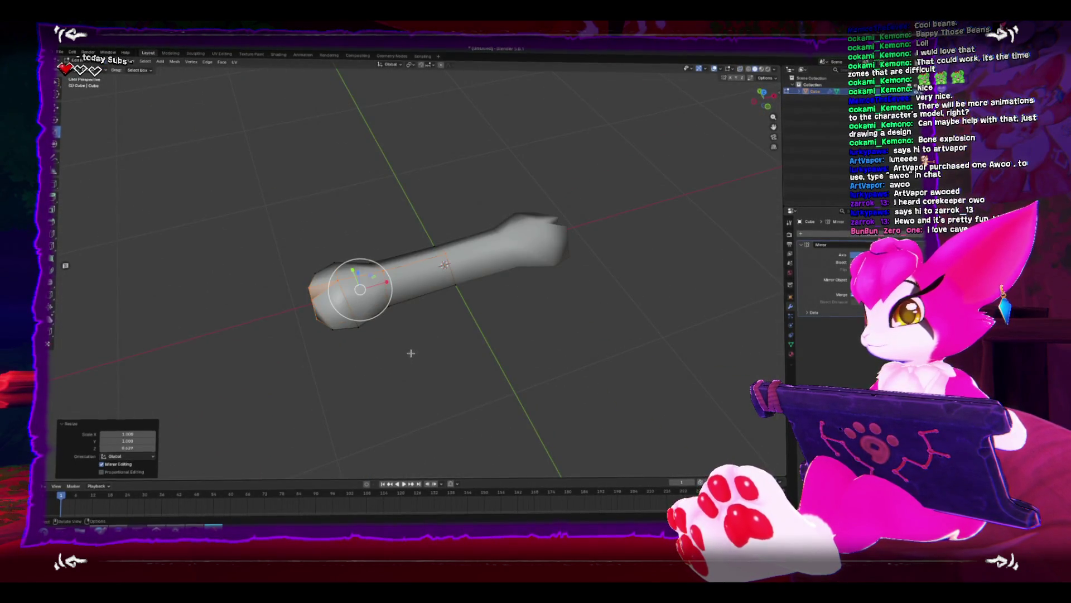
In top view, circle-select the shaft middle and scale it to 0.893 along Y.
{"action": "scroll", "coordinate": [411, 352], "scroll_direction": "down", "scroll_amount": 3}
{"action": "mouse_move", "coordinate": [433, 350]}
{"action": "left_mouse_down"}
{"action": "mouse_move", "coordinate": [462, 325]}
{"action": "mouse_move", "coordinate": [406, 356]}
{"action": "left_mouse_up"}
{"action": "key", "text": "KP_7"}
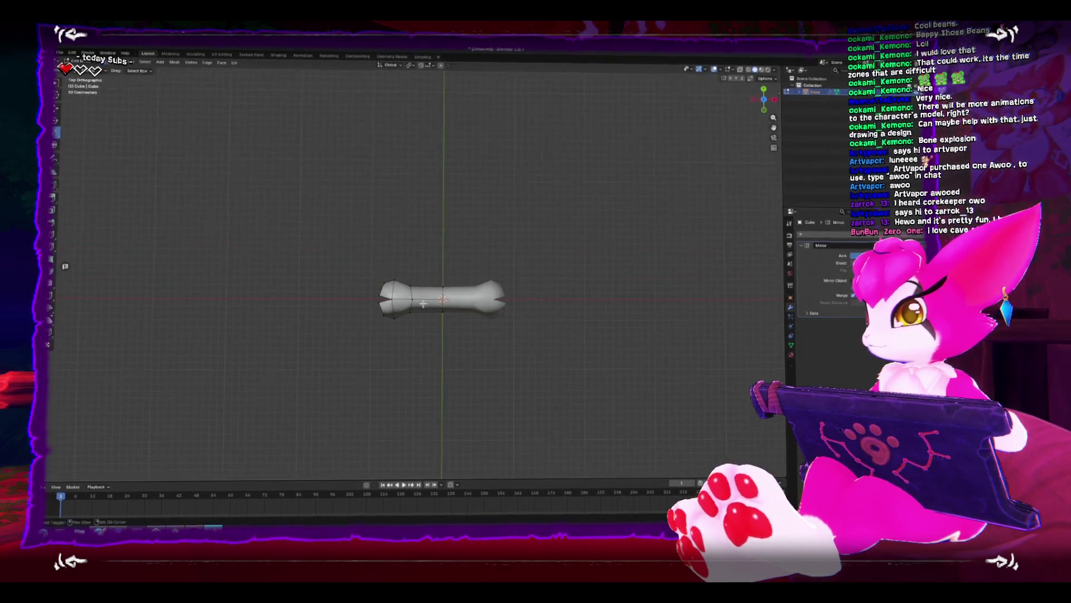
{"action": "scroll", "coordinate": [430, 351], "scroll_direction": "up", "scroll_amount": 3}
{"action": "key", "text": "c"}
{"action": "left_click", "coordinate": [433, 342]}
{"action": "key", "text": "s"}
{"action": "key", "text": "y"}
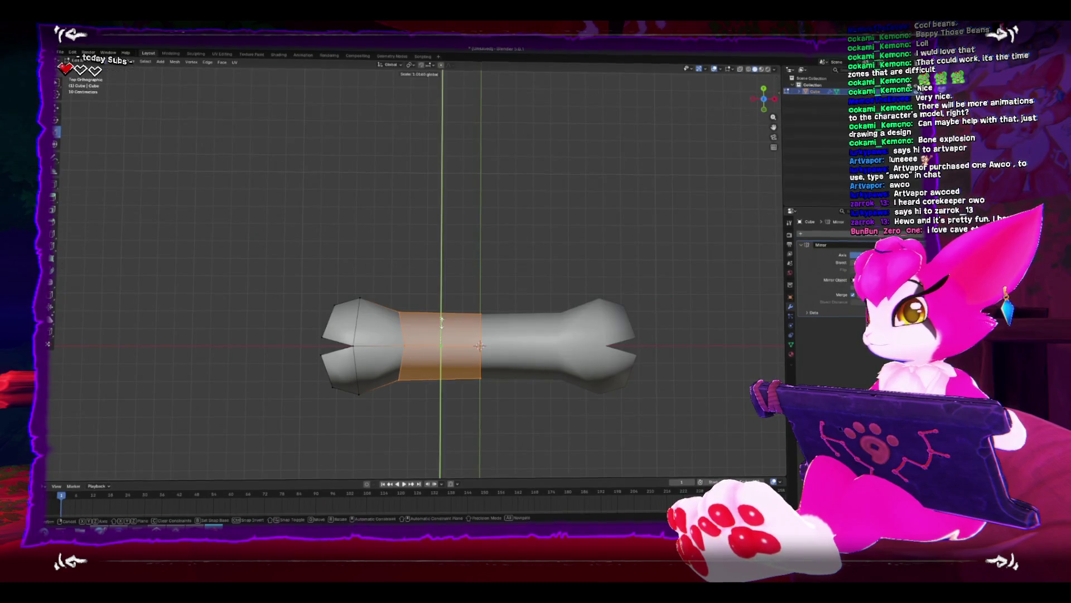
{"action": "left_click", "coordinate": [435, 324]}
Select the left end's top and bottom vertices and squash them slightly along Y.
{"action": "scroll", "coordinate": [434, 324], "scroll_direction": "down", "scroll_amount": 2}
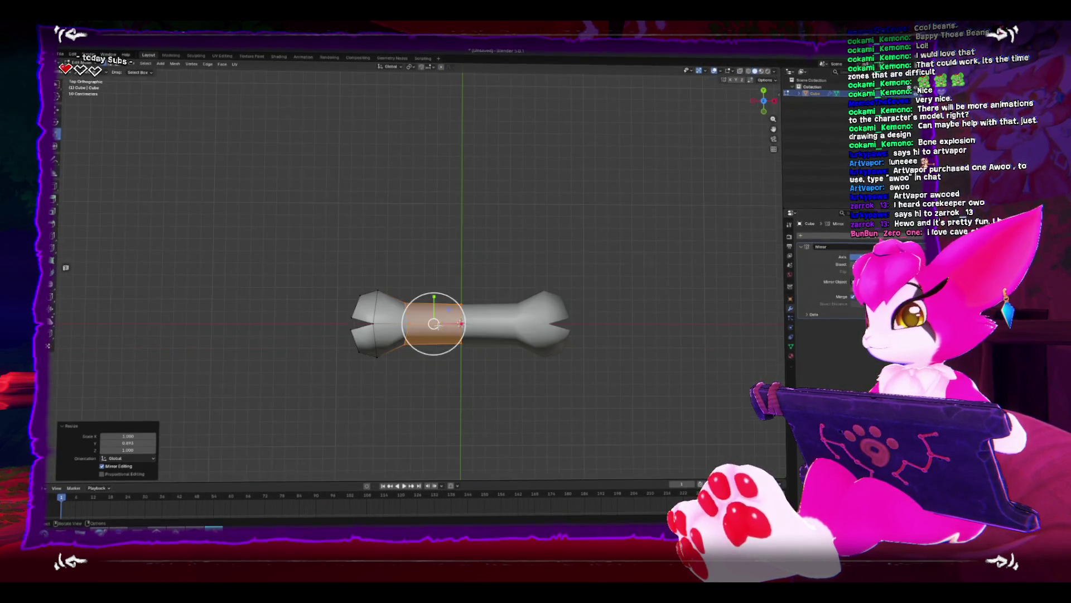
{"action": "left_click", "coordinate": [369, 289]}
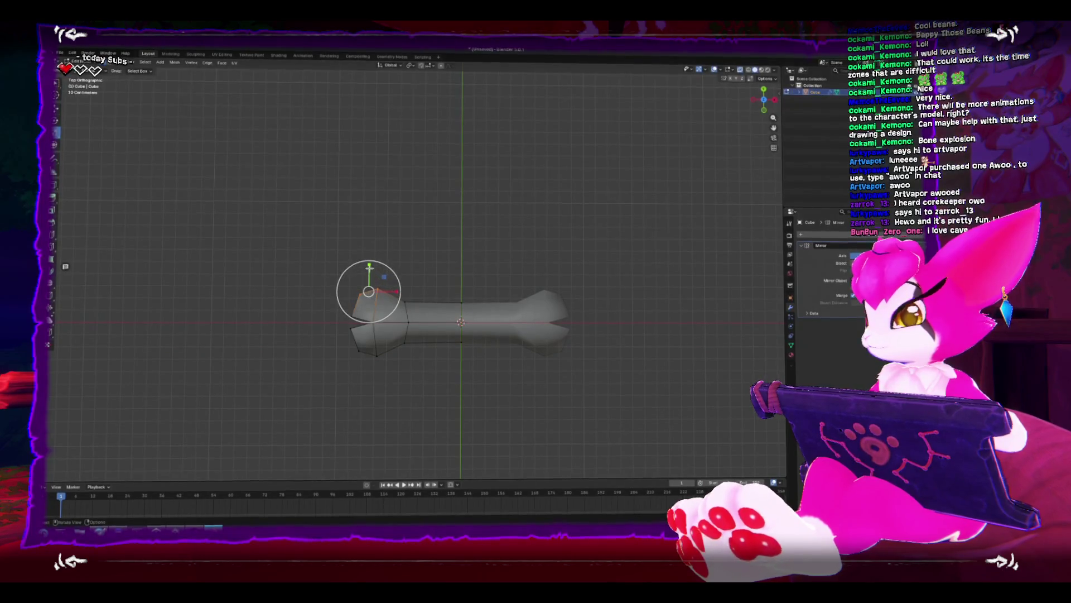
{"action": "left_click_drag", "start_coordinate": [323, 346], "coordinate": [399, 369], "text": "shift"}
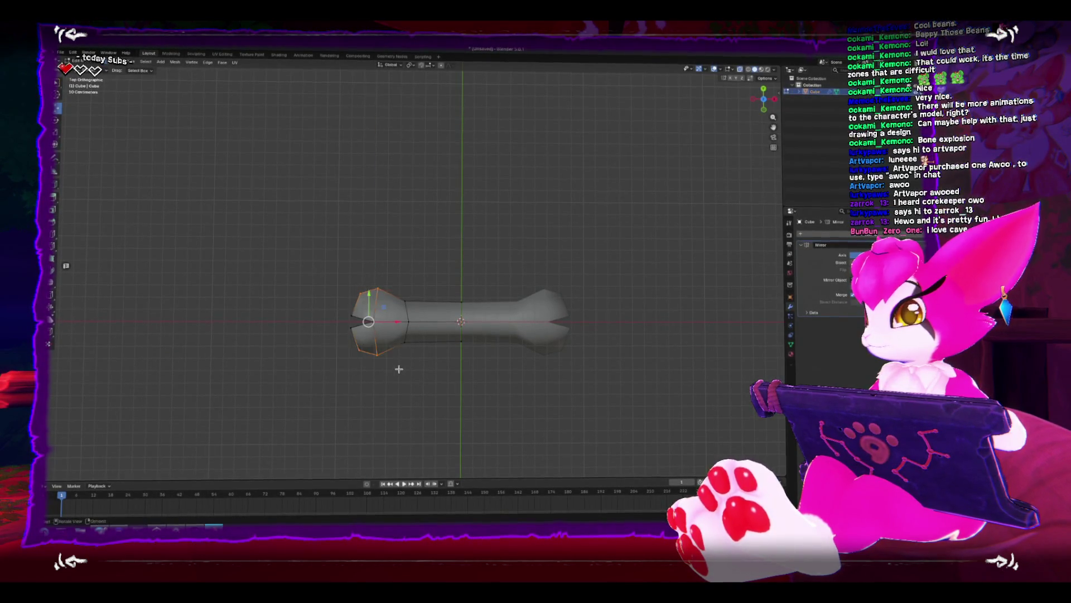
{"action": "key", "text": "s"}
{"action": "key", "text": "y"}
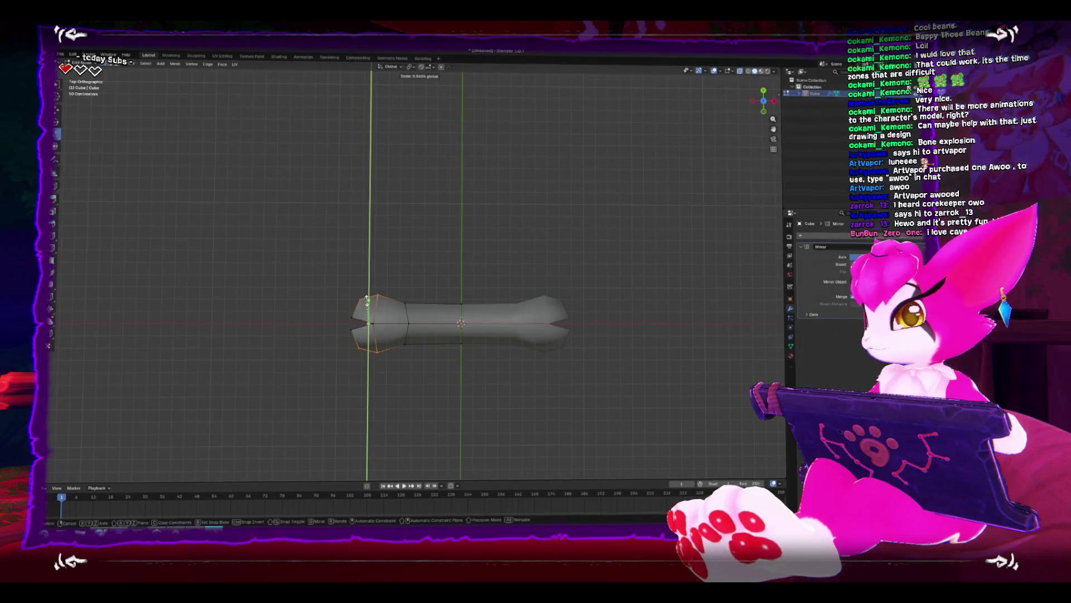
{"action": "left_click", "coordinate": [369, 321]}
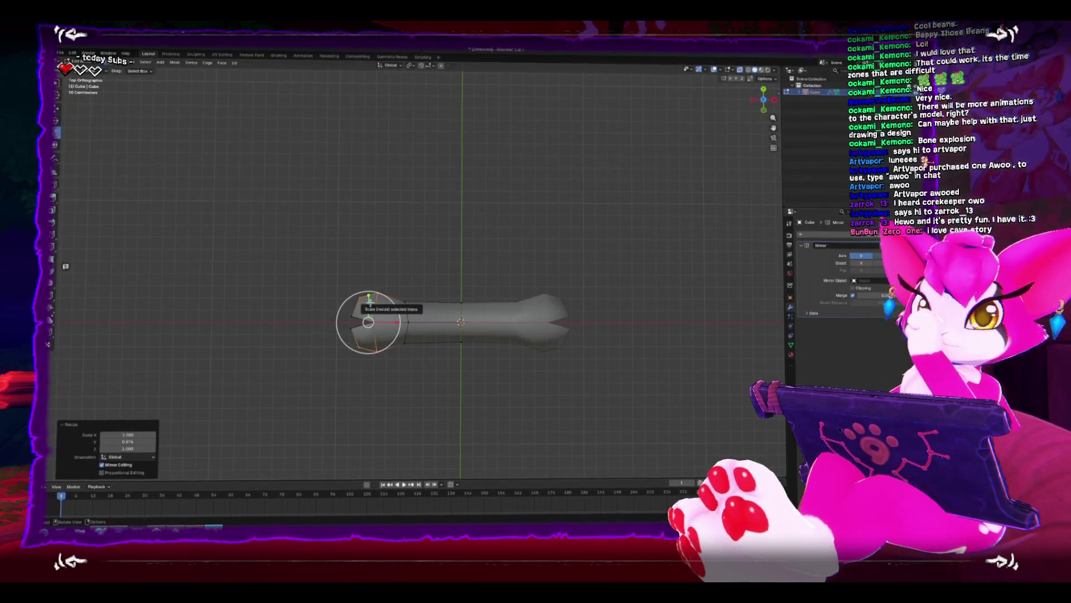
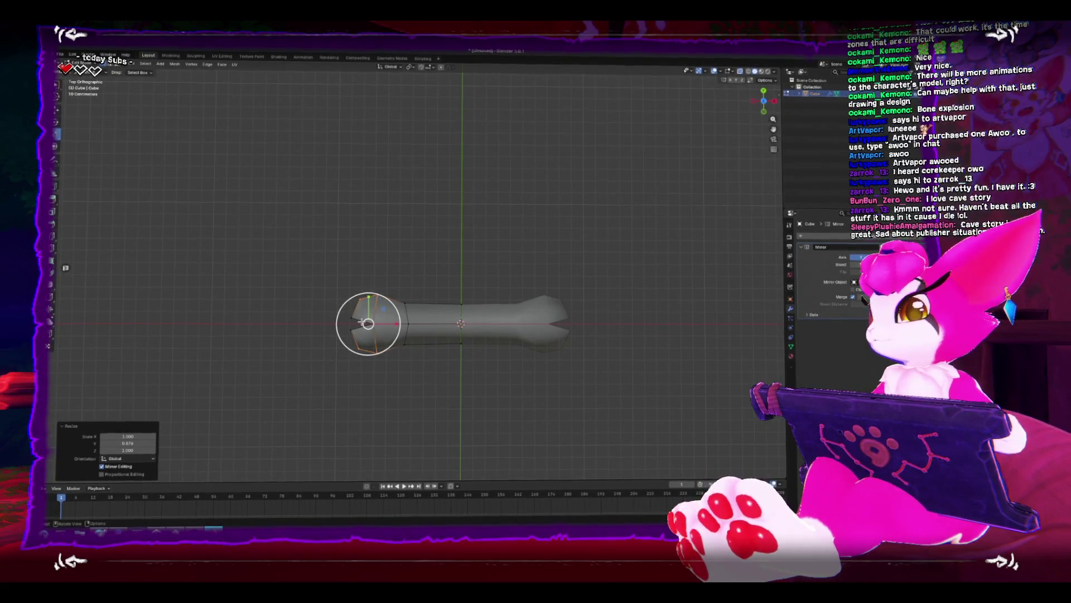
Leave Edit Mode, undo and redo the last bone change, and orbit around the bone.
{"action": "key", "text": "Tab"}
{"action": "left_click_drag", "start_coordinate": [507, 301], "coordinate": [530, 304]}
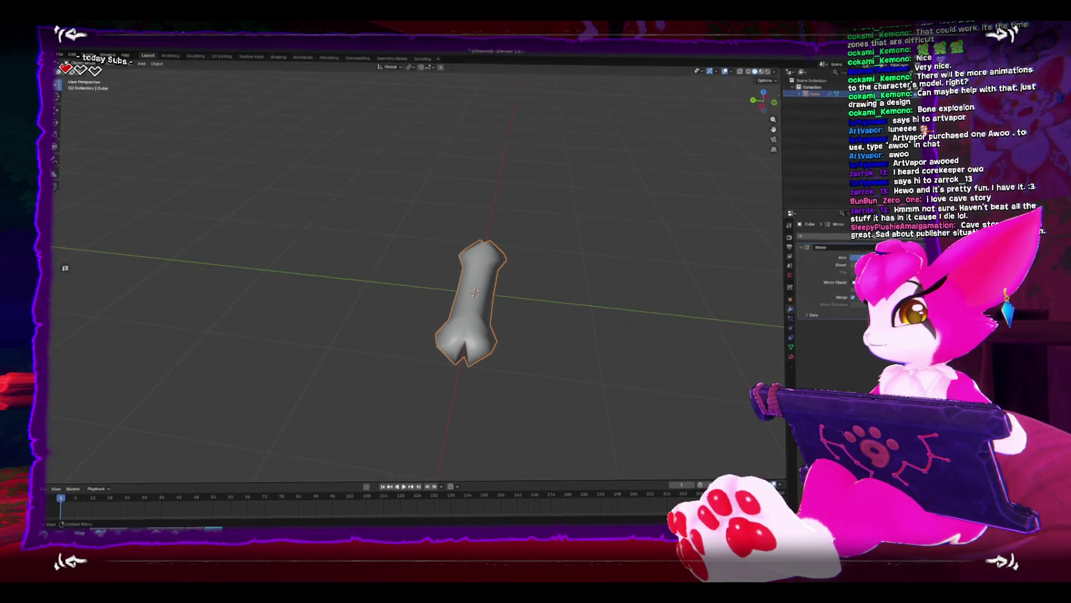
{"action": "key", "text": "ctrl+z"}
{"action": "key", "text": "ctrl+shift+z"}
{"action": "mouse_move", "coordinate": [592, 323]}
{"action": "left_mouse_down"}
{"action": "mouse_move", "coordinate": [475, 319]}
{"action": "mouse_move", "coordinate": [467, 299]}
{"action": "mouse_move", "coordinate": [480, 294]}
{"action": "left_mouse_up"}
Select the vertices at one bone end and scale them flatter along Z, then check from the top.
{"action": "key", "text": "Tab"}
{"action": "scroll", "coordinate": [424, 343], "scroll_direction": "up", "scroll_amount": 3}
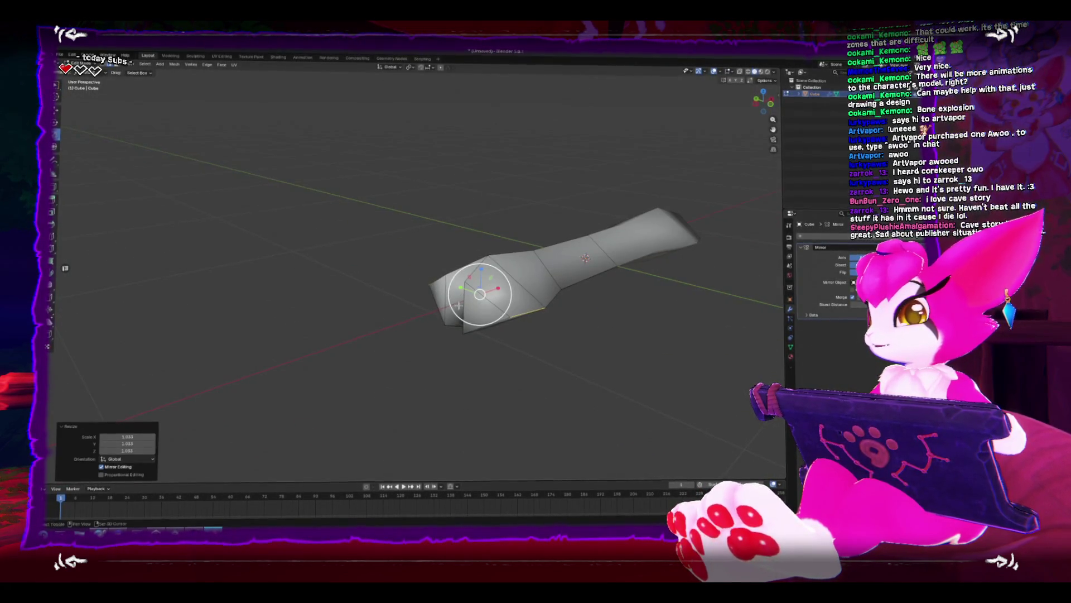
{"action": "left_click", "coordinate": [446, 300]}
{"action": "left_click", "coordinate": [465, 306]}
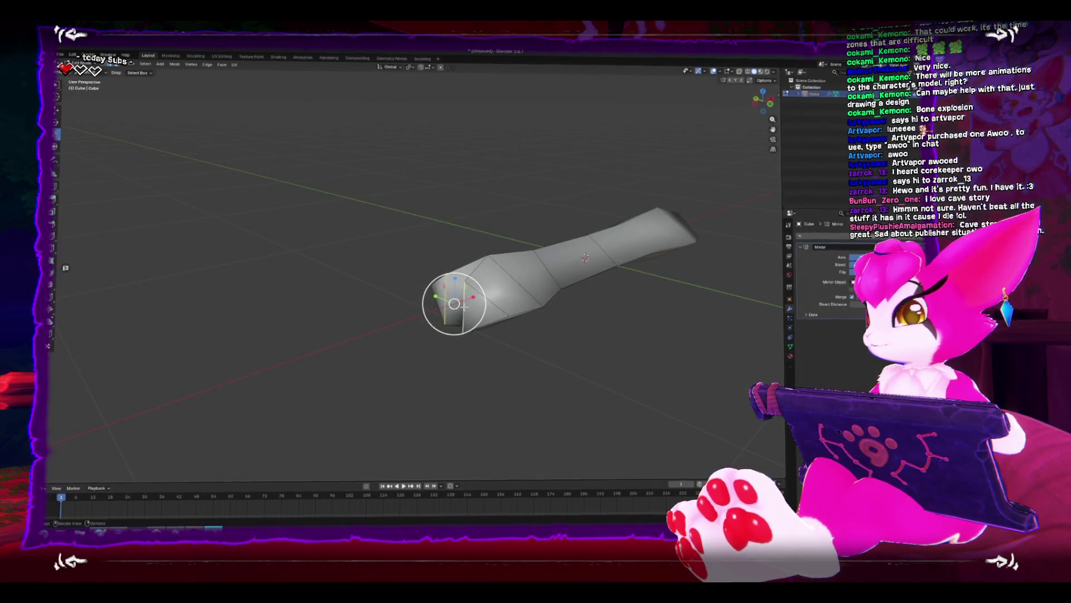
{"action": "key", "text": "s"}
{"action": "key", "text": "z"}
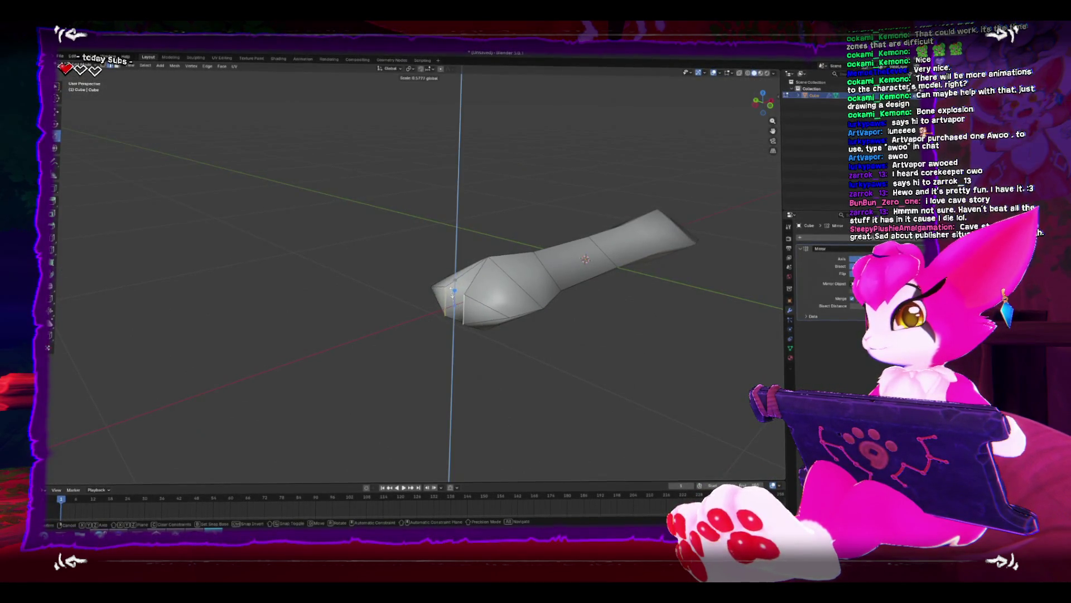
{"action": "left_click", "coordinate": [454, 302]}
{"action": "key", "text": "KP_7"}
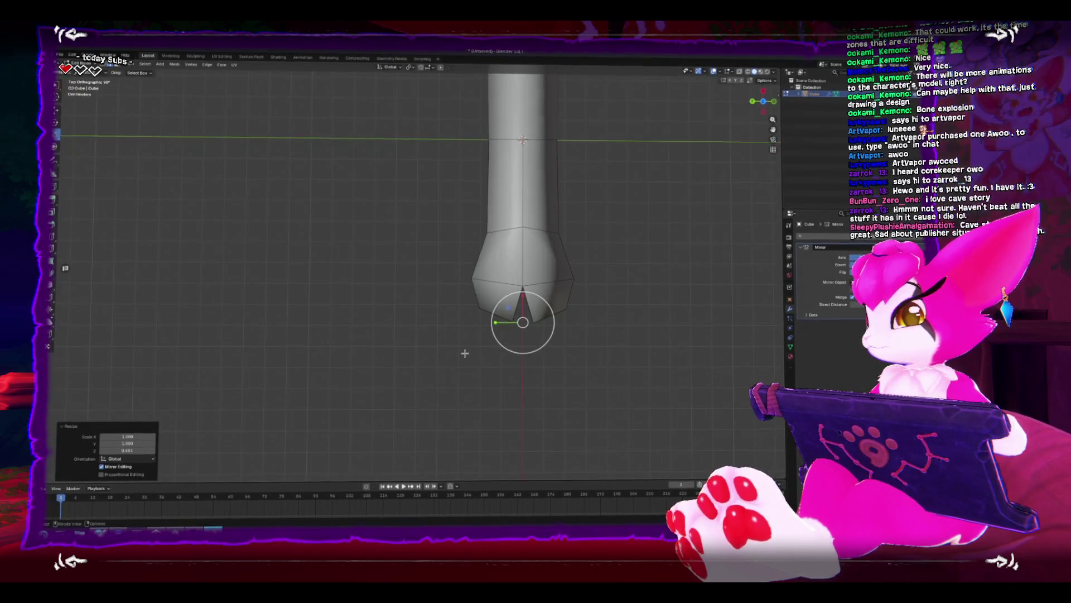
{"action": "left_click", "coordinate": [461, 354]}
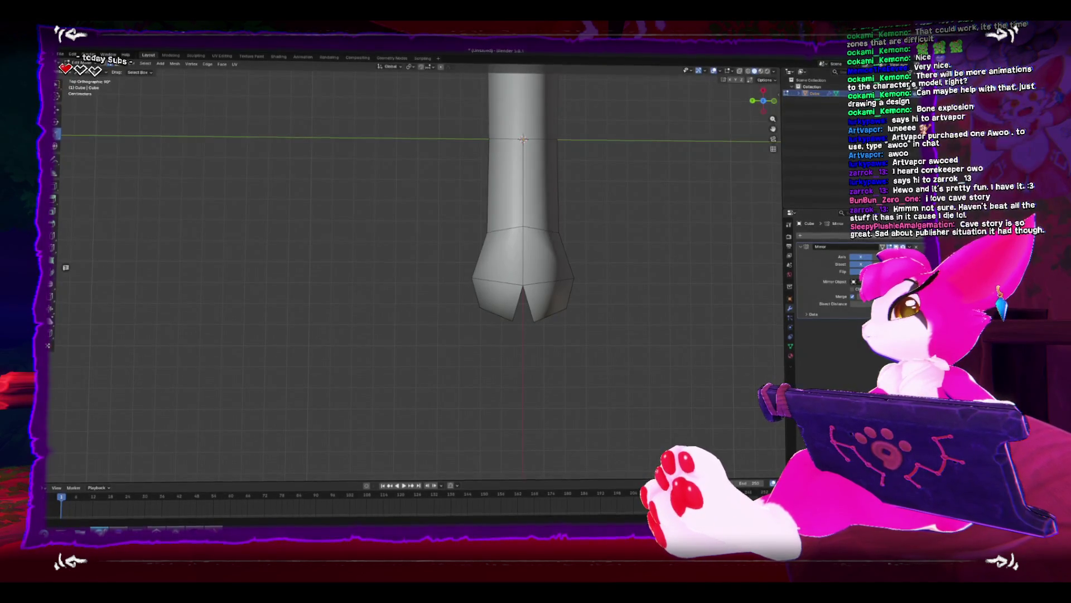
{"action": "left_click", "coordinate": [533, 337]}
{"action": "mouse_move", "coordinate": [531, 338]}
{"action": "left_mouse_down"}
{"action": "mouse_move", "coordinate": [517, 318]}
{"action": "mouse_move", "coordinate": [528, 281]}
{"action": "mouse_move", "coordinate": [618, 297]}
{"action": "left_mouse_up"}
{"action": "mouse_move", "coordinate": [458, 262]}
{"action": "left_mouse_down"}
{"action": "mouse_move", "coordinate": [442, 273]}
{"action": "mouse_move", "coordinate": [466, 286]}
{"action": "mouse_move", "coordinate": [460, 296]}
{"action": "left_mouse_up"}
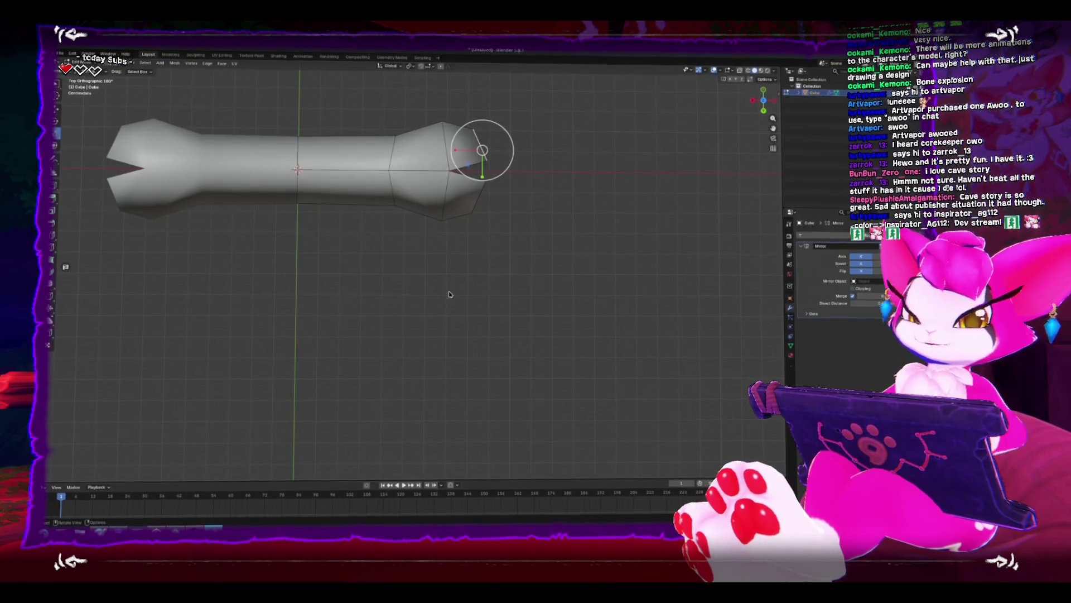
{"action": "left_click_drag", "start_coordinate": [454, 292], "coordinate": [586, 328]}
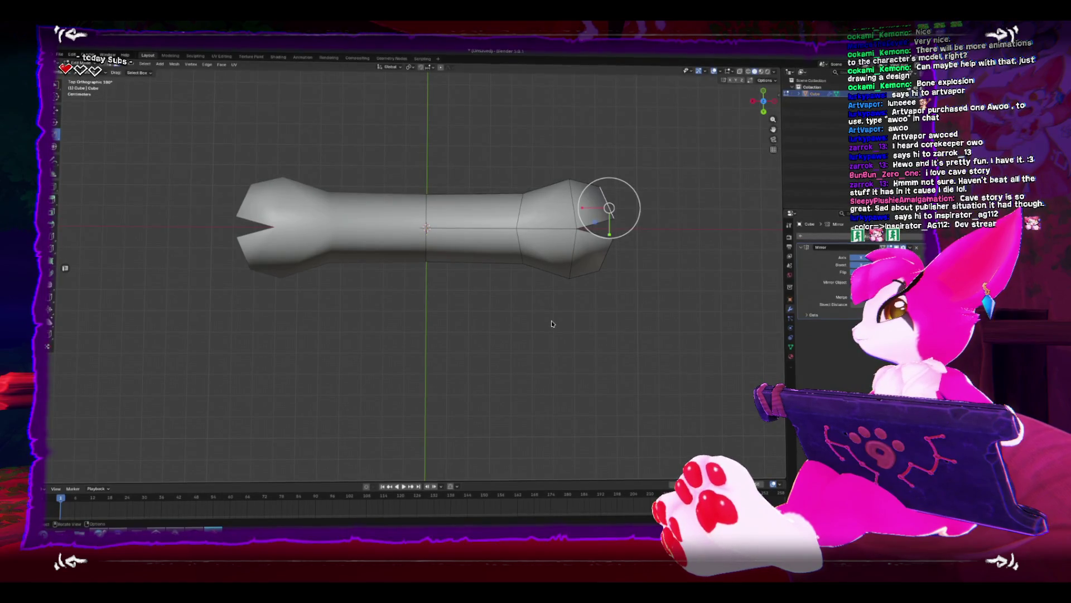
{"action": "scroll", "coordinate": [552, 322], "scroll_direction": "down", "scroll_amount": 3}
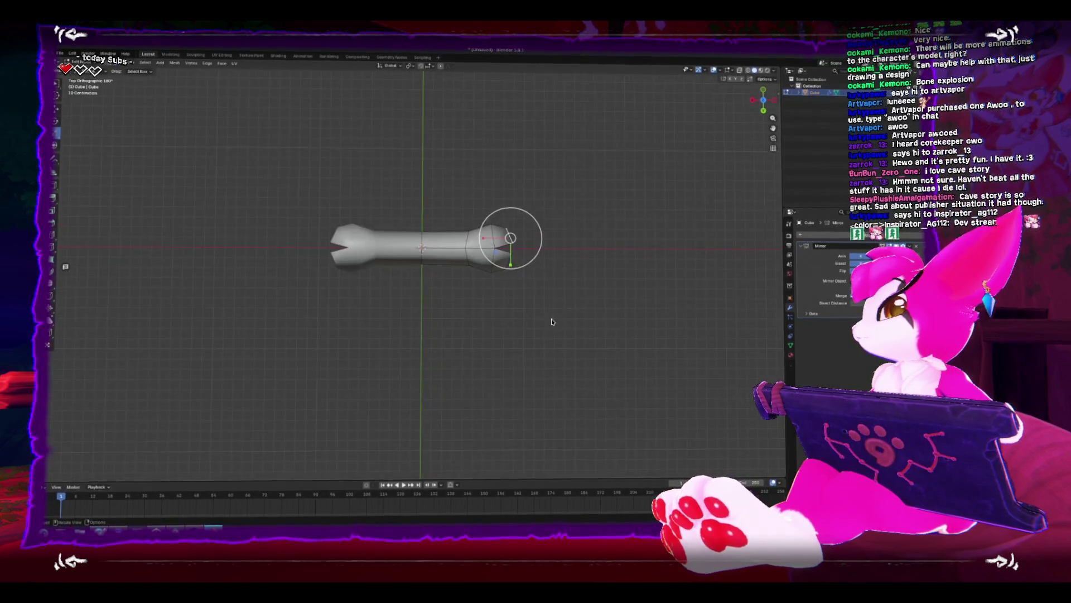
{"action": "mouse_move", "coordinate": [553, 321]}
{"action": "left_mouse_down"}
{"action": "mouse_move", "coordinate": [628, 291]}
{"action": "mouse_move", "coordinate": [591, 275]}
{"action": "mouse_move", "coordinate": [562, 243]}
{"action": "mouse_move", "coordinate": [567, 290]}
{"action": "mouse_move", "coordinate": [403, 331]}
{"action": "mouse_move", "coordinate": [231, 441]}
{"action": "left_mouse_up"}
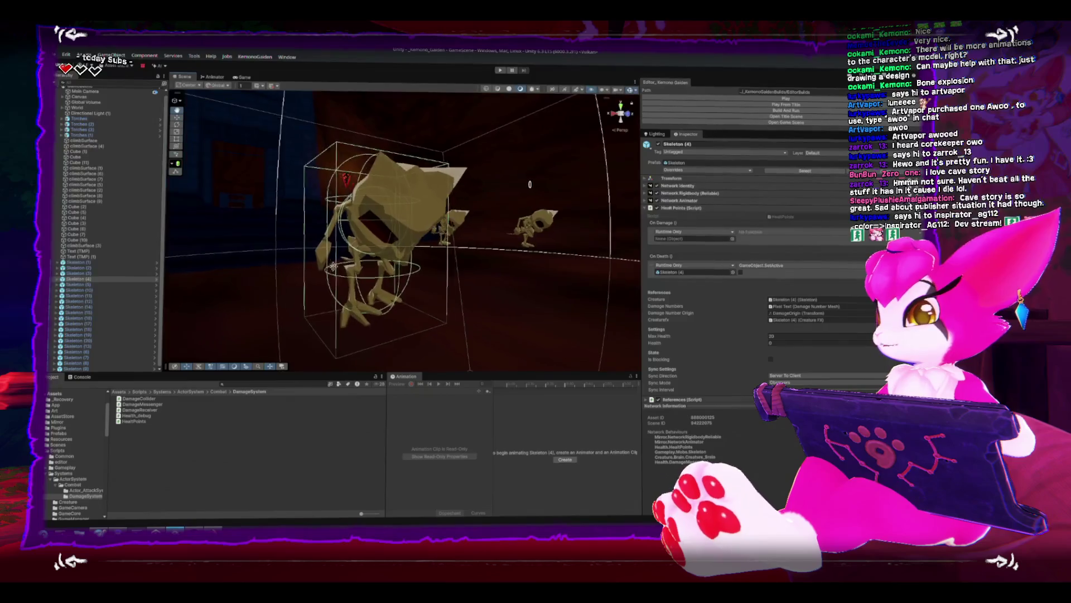
{"action": "mouse_move", "coordinate": [333, 267]}
{"action": "left_mouse_down"}
{"action": "mouse_move", "coordinate": [453, 273]}
{"action": "mouse_move", "coordinate": [381, 267]}
{"action": "left_mouse_up"}
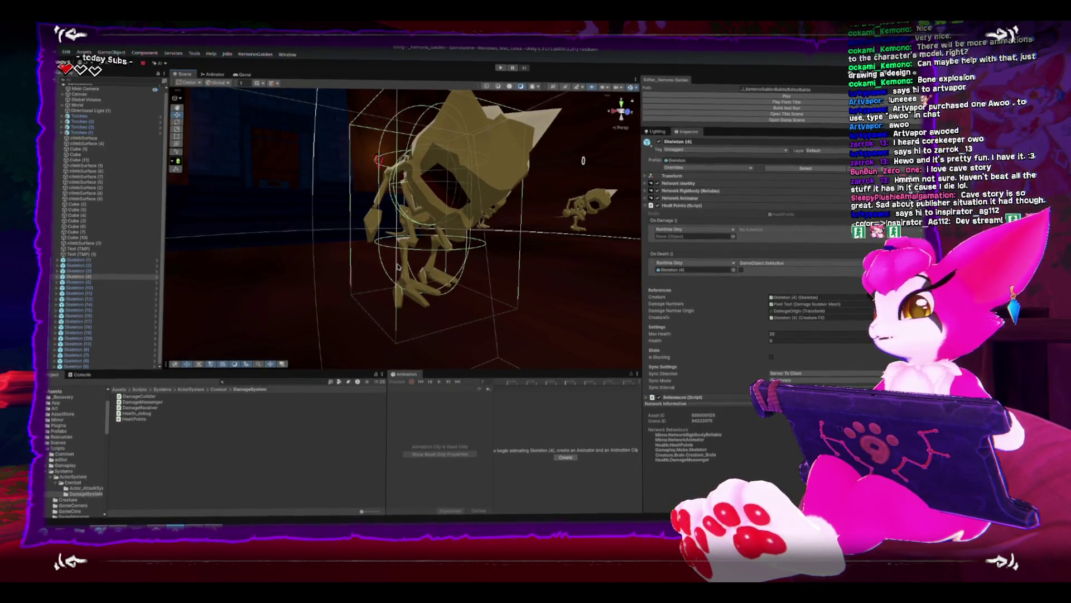
{"action": "left_click_drag", "start_coordinate": [398, 267], "coordinate": [533, 278]}
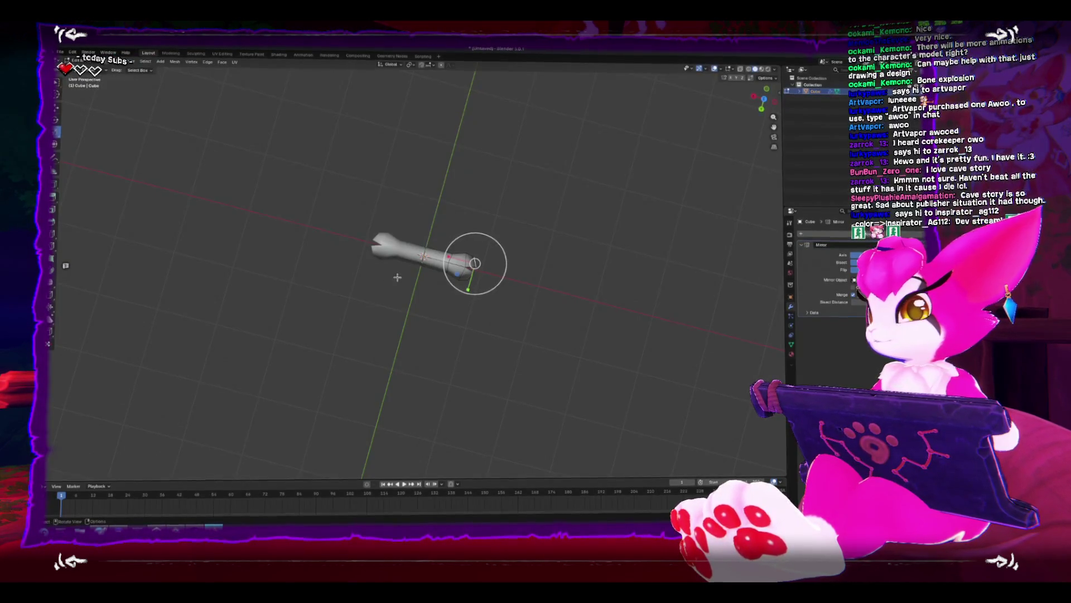
{"action": "scroll", "coordinate": [397, 278], "scroll_direction": "up", "scroll_amount": 5}
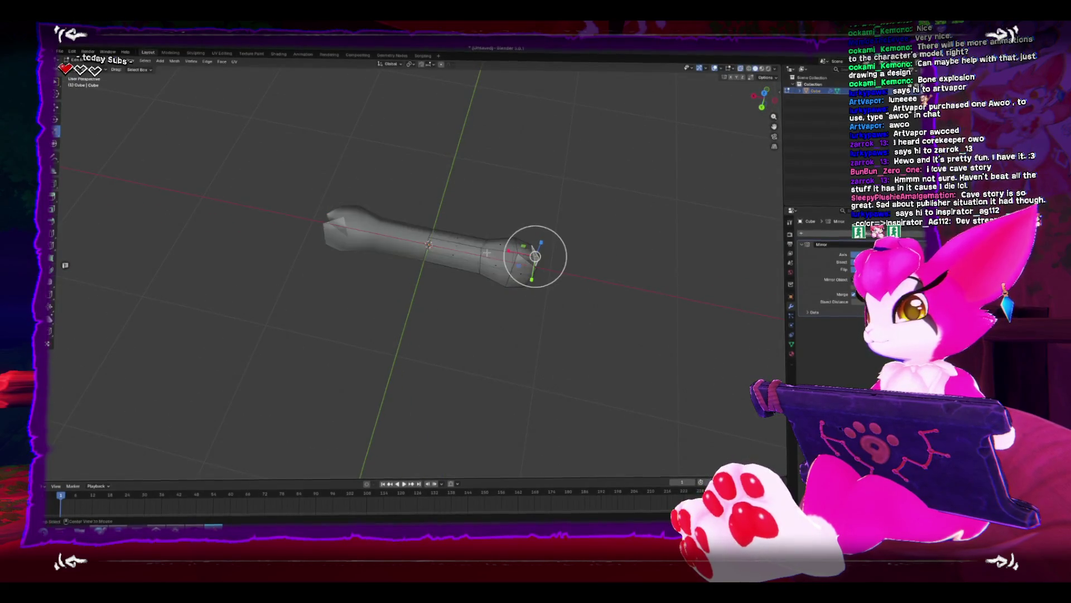
From the back view, select the bone's linked end section and delete its faces.
{"action": "key", "text": "ctrl+KP_1"}
{"action": "key", "text": "ctrl+l"}
{"action": "key", "text": "x"}
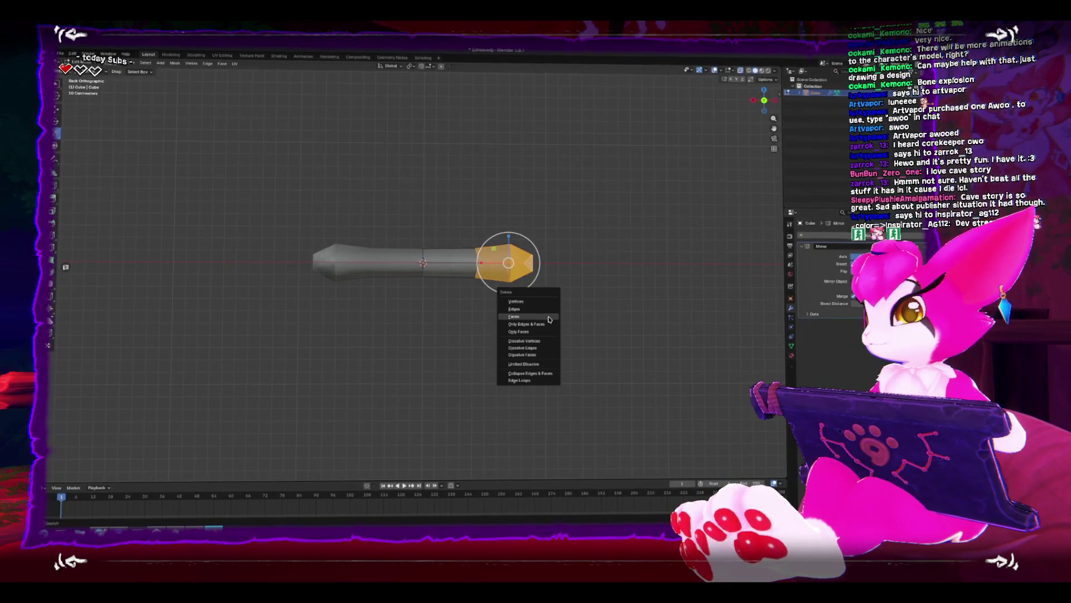
{"action": "left_click", "coordinate": [549, 318]}
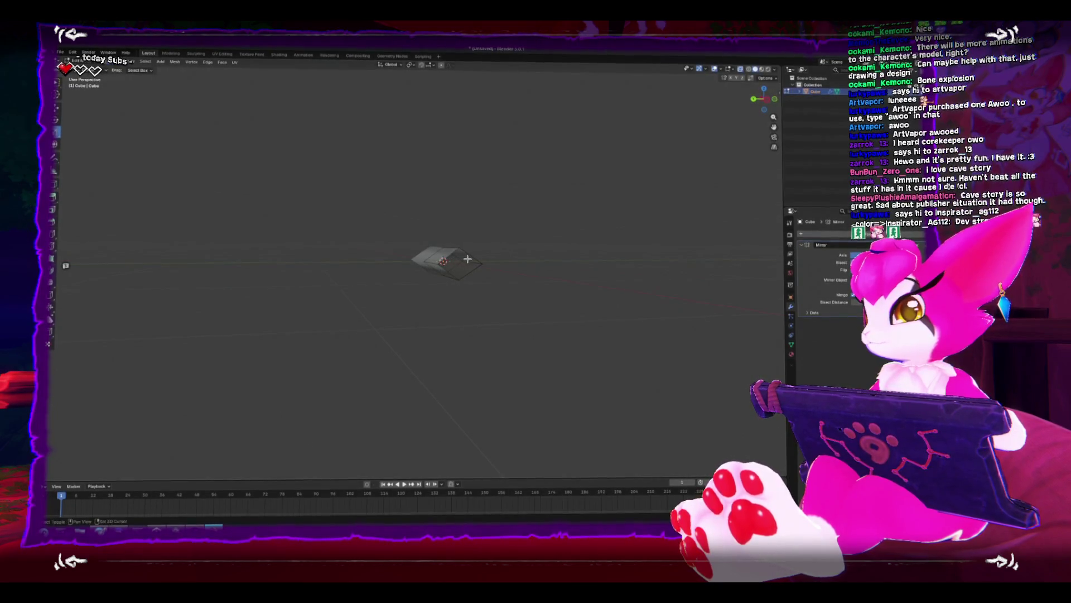
Orbit into a perspective view of the remaining mesh and bring the Unity editor forward.
{"action": "key", "text": "shift+a"}
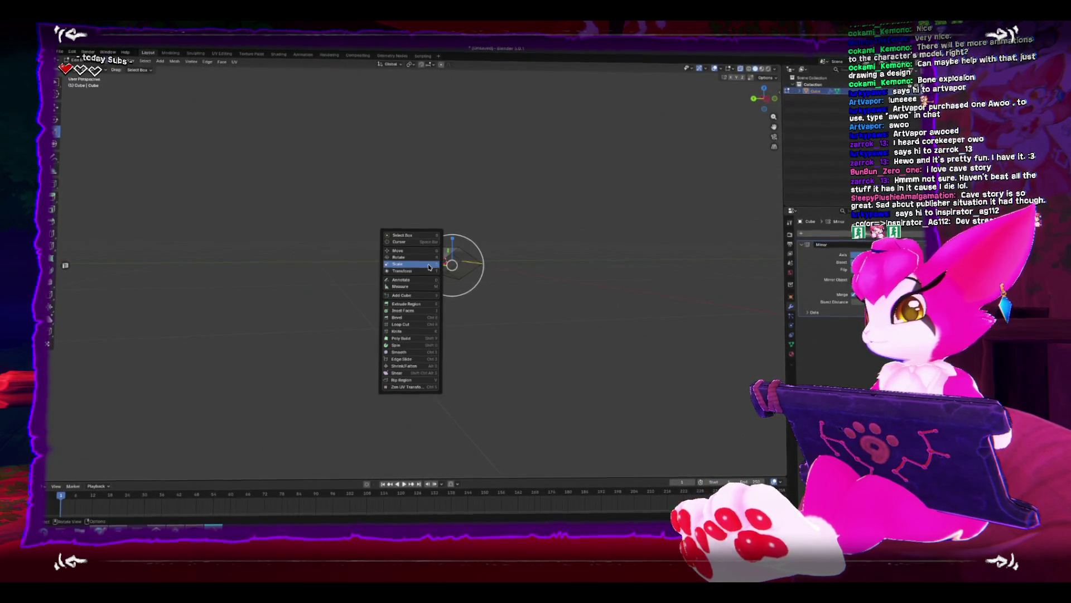
{"action": "mouse_move", "coordinate": [626, 325]}
{"action": "left_mouse_down"}
{"action": "mouse_move", "coordinate": [547, 311]}
{"action": "mouse_move", "coordinate": [452, 372]}
{"action": "left_mouse_up"}
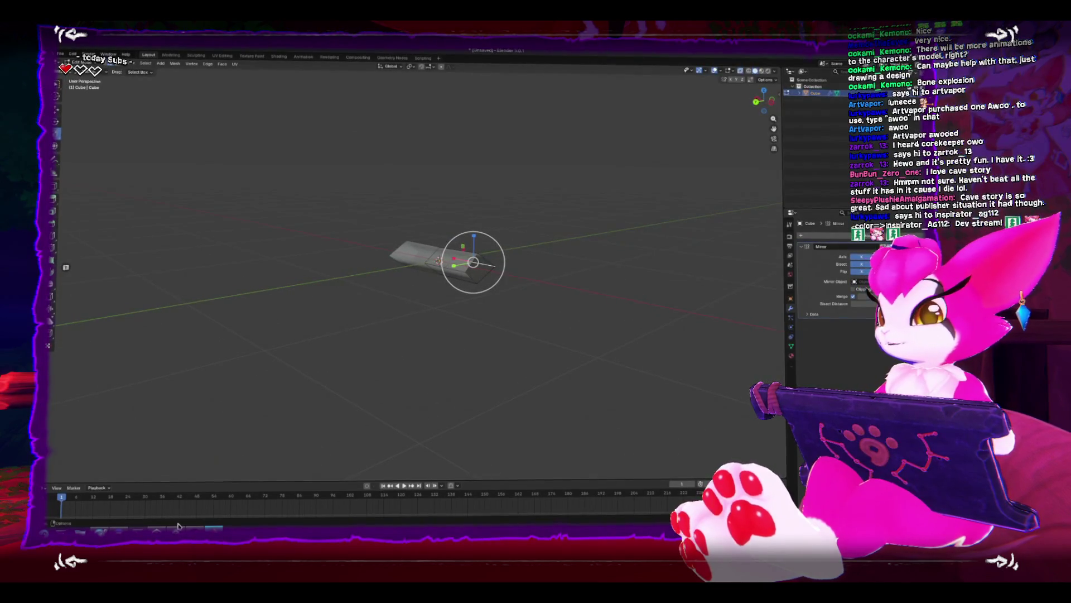
{"action": "left_click", "coordinate": [178, 526]}
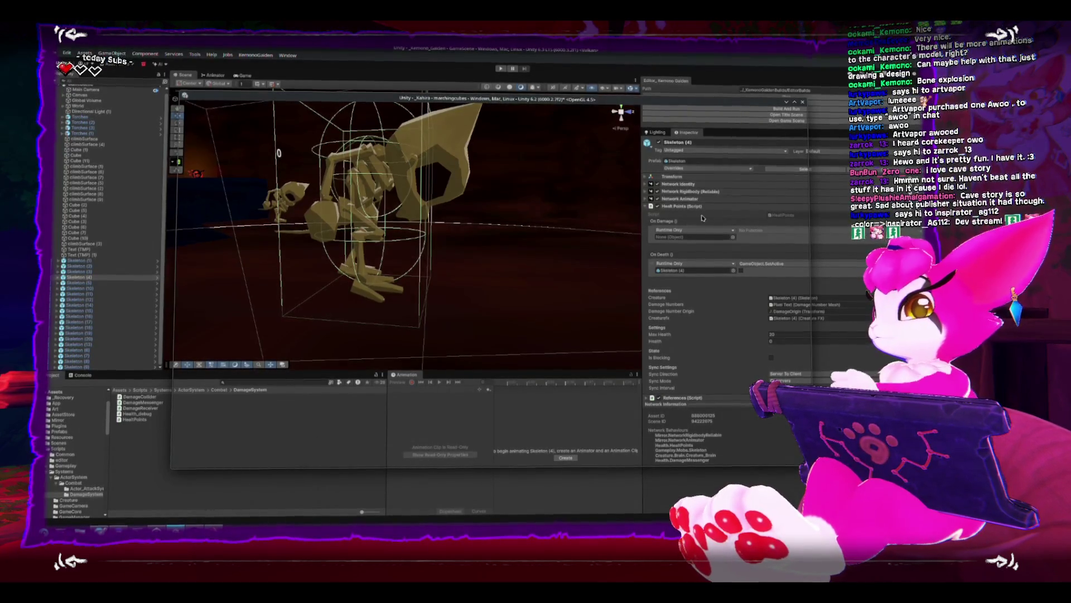
Orbit the Scene view around the dark blocky terrain in the other Unity project.
{"action": "mouse_move", "coordinate": [568, 255]}
{"action": "left_mouse_down"}
{"action": "mouse_move", "coordinate": [452, 234]}
{"action": "mouse_move", "coordinate": [478, 236]}
{"action": "mouse_move", "coordinate": [471, 222]}
{"action": "mouse_move", "coordinate": [441, 246]}
{"action": "mouse_move", "coordinate": [438, 218]}
{"action": "mouse_move", "coordinate": [460, 190]}
{"action": "left_mouse_up"}
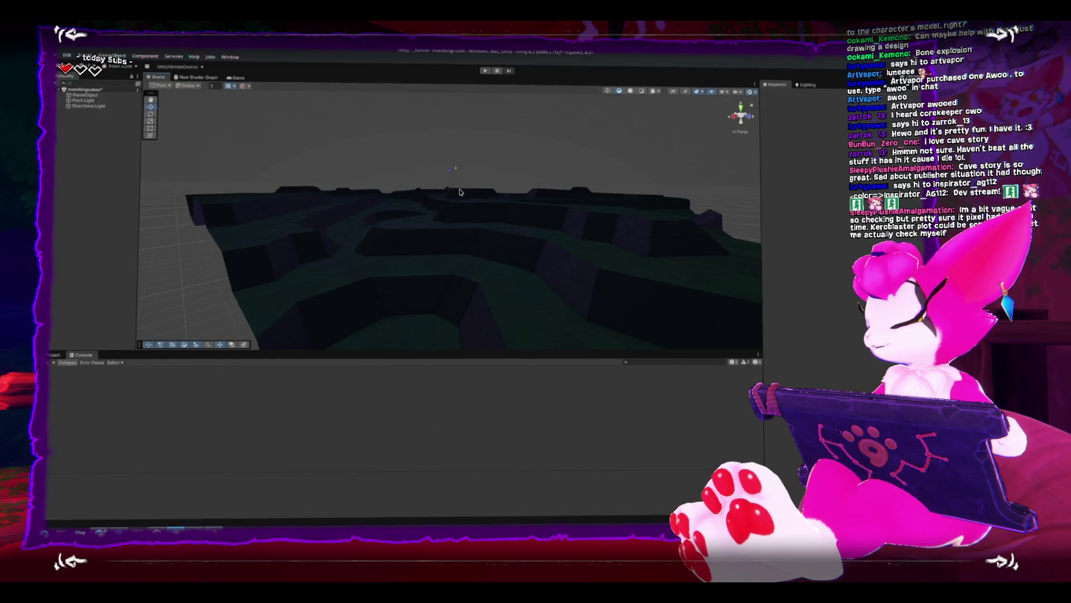
Select the terrain mesh to show its Chunk Generator, and lower the view across the terrain.
{"action": "left_click", "coordinate": [345, 220]}
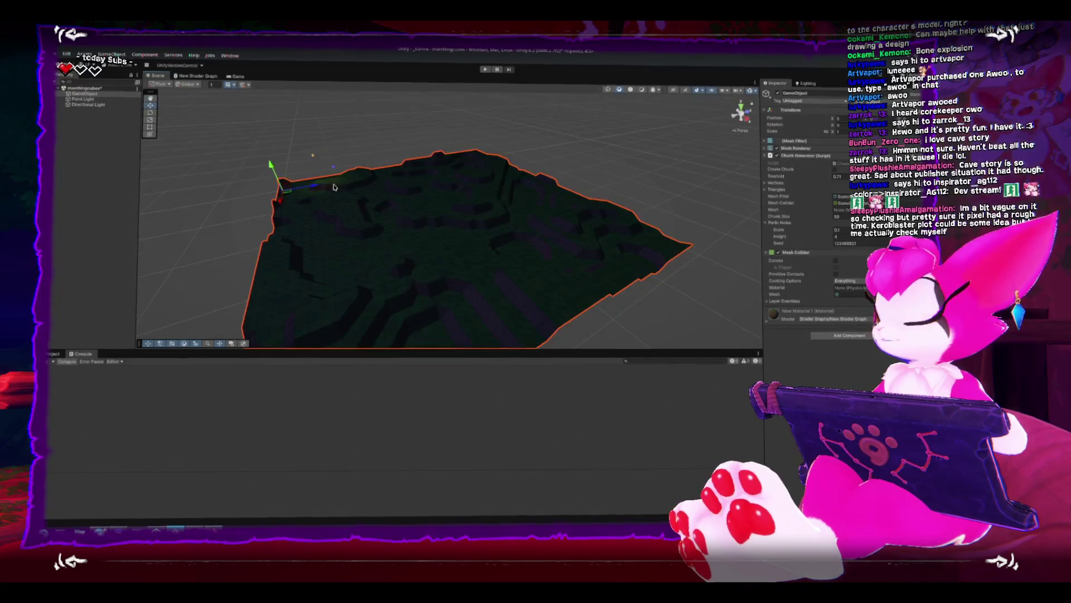
{"action": "left_click_drag", "start_coordinate": [338, 186], "coordinate": [345, 280]}
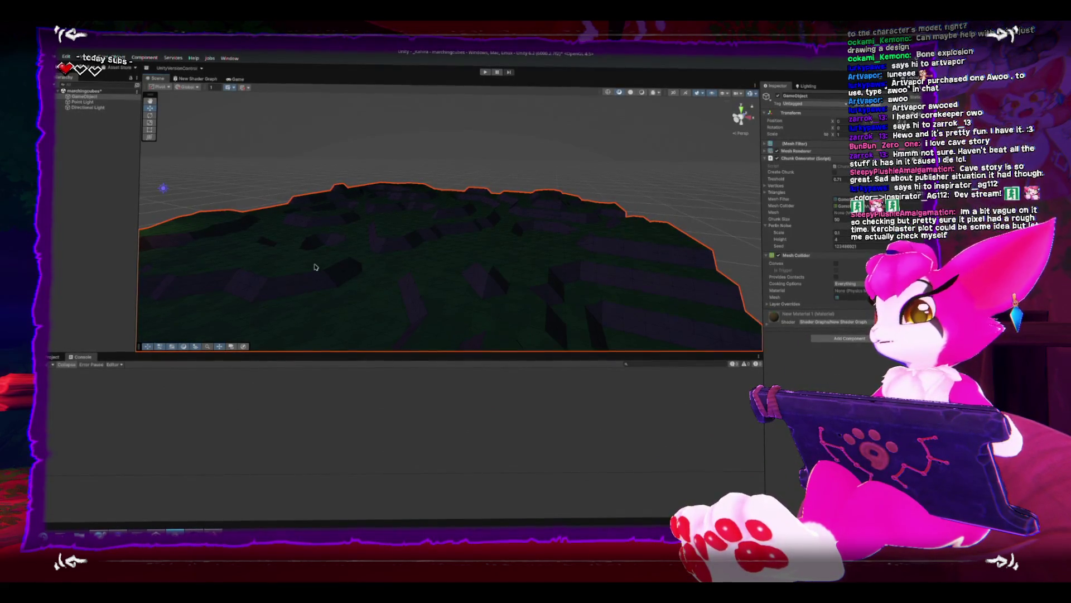
Zoom out, then reselect the terrain mesh and frame it with F.
{"action": "mouse_move", "coordinate": [318, 232]}
{"action": "left_mouse_down"}
{"action": "mouse_move", "coordinate": [351, 215]}
{"action": "mouse_move", "coordinate": [279, 190]}
{"action": "mouse_move", "coordinate": [352, 174]}
{"action": "mouse_move", "coordinate": [447, 204]}
{"action": "mouse_move", "coordinate": [369, 209]}
{"action": "mouse_move", "coordinate": [413, 208]}
{"action": "left_mouse_up"}
{"action": "left_click", "coordinate": [226, 171]}
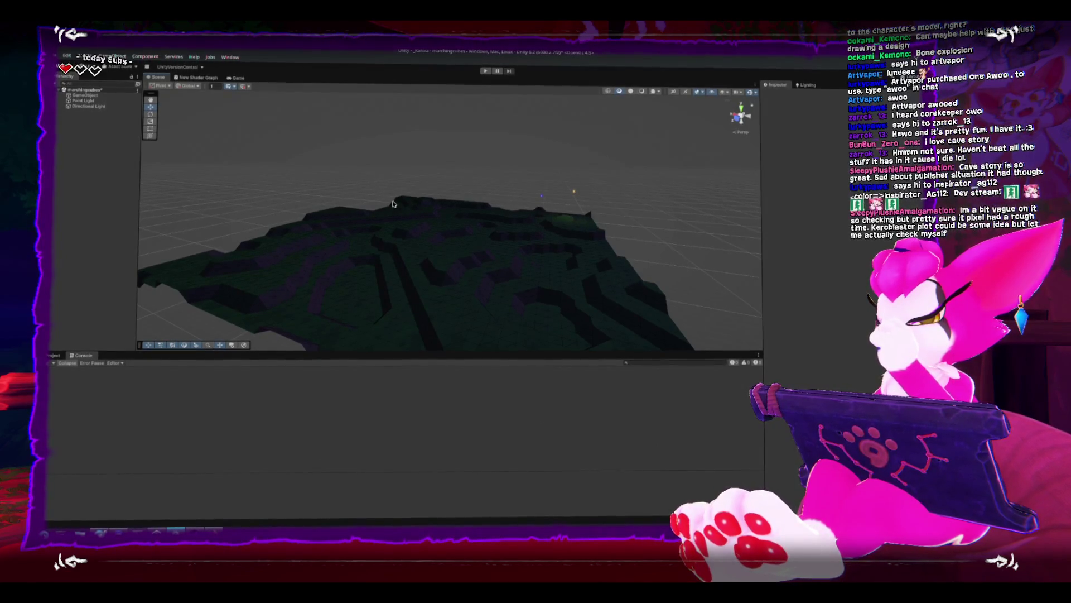
{"action": "left_click", "coordinate": [475, 254]}
{"action": "key", "text": "f"}
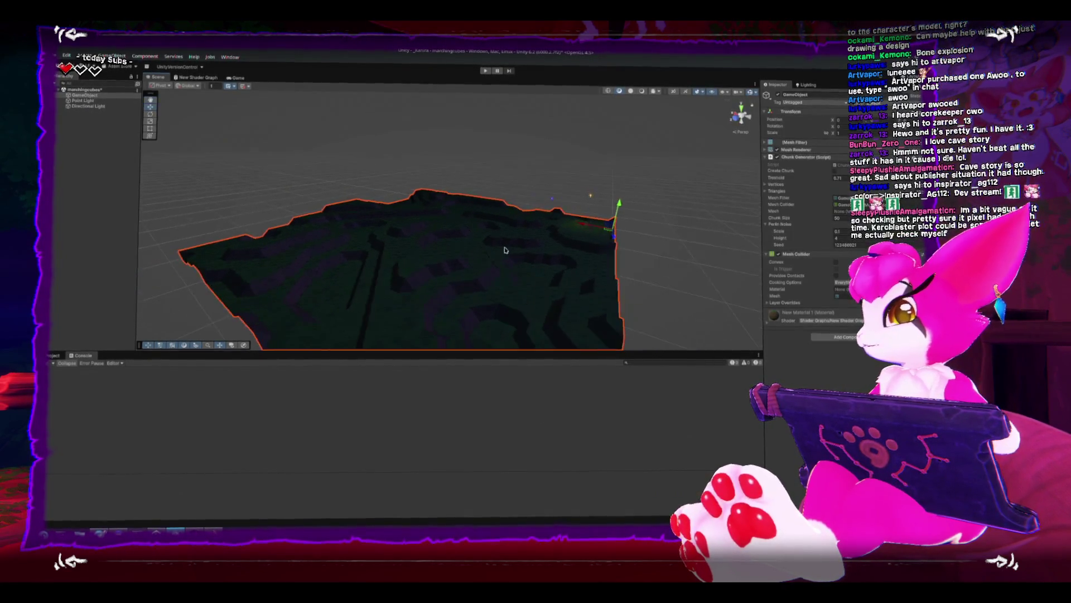
Set Perlin noise Scale to 2 and Height to 2.26, then drag Height to 5.43.
{"action": "left_click", "coordinate": [840, 232]}
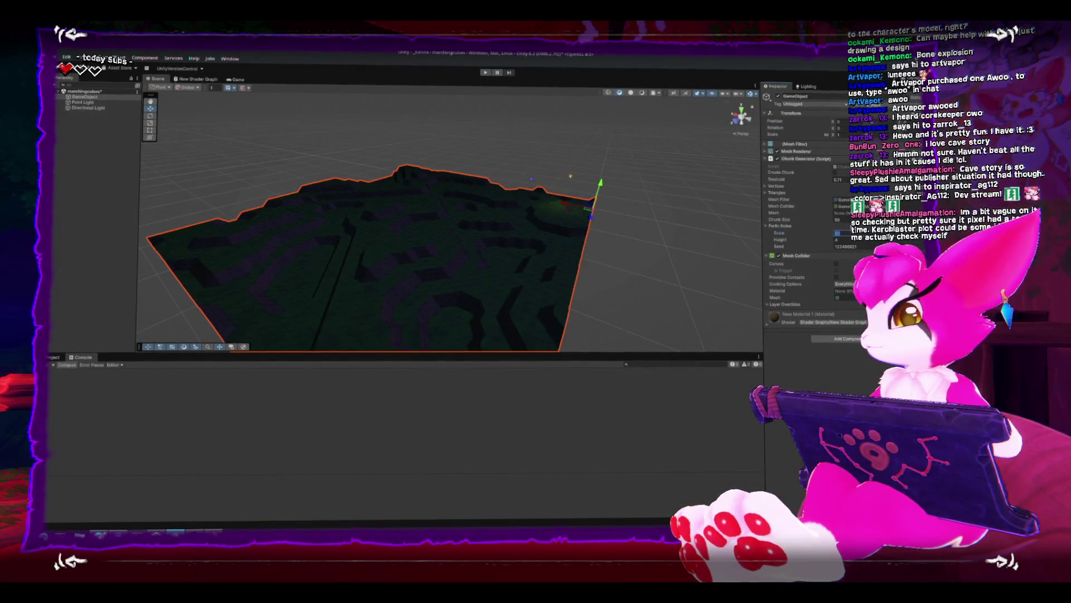
{"action": "type", "text": "2"}
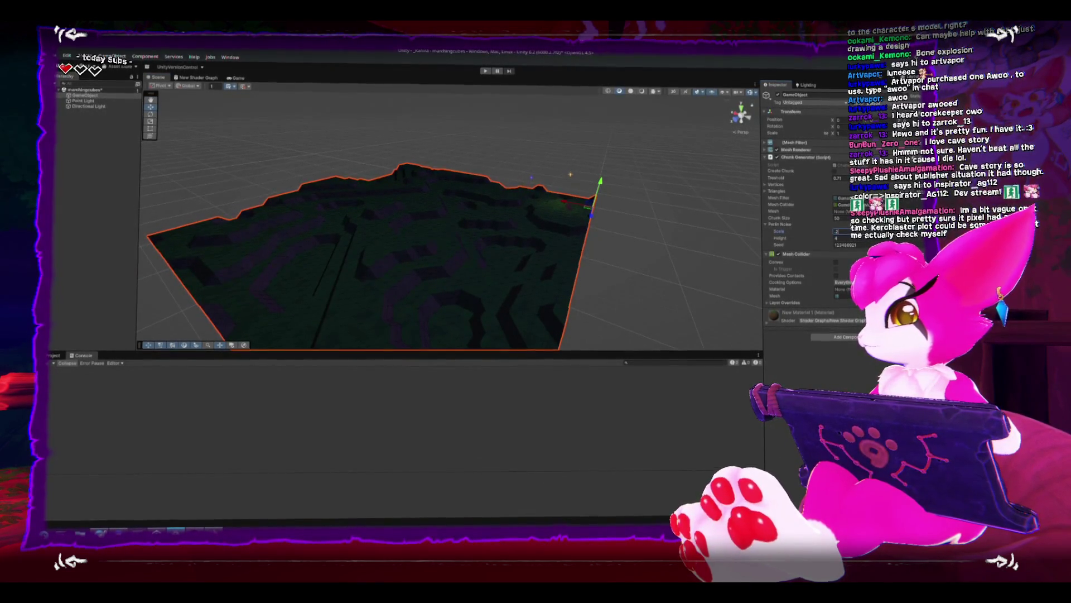
{"action": "scroll", "coordinate": [490, 244], "scroll_direction": "up", "scroll_amount": 10}
{"action": "scroll", "coordinate": [490, 244], "scroll_direction": "down", "scroll_amount": 10}
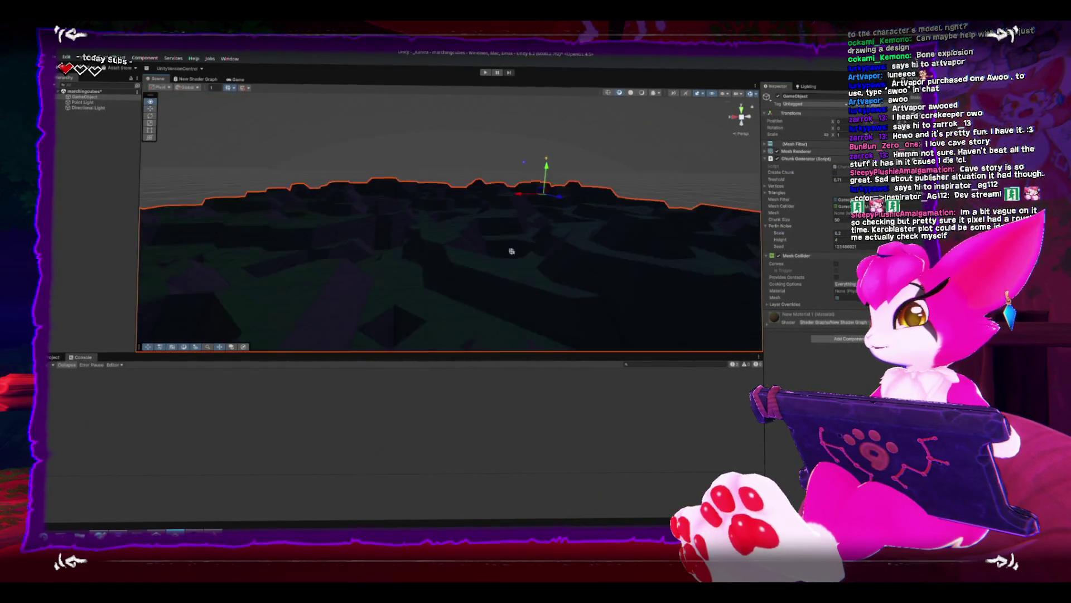
{"action": "left_click", "coordinate": [841, 239]}
{"action": "type", "text": "2.26"}
{"action": "key", "text": "Return"}
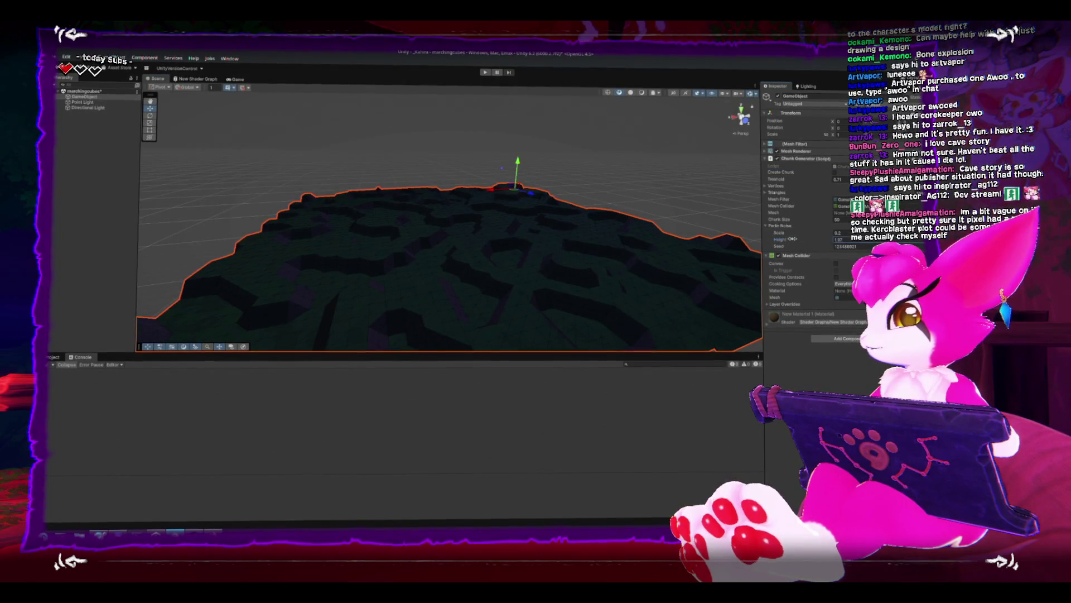
{"action": "left_click_drag", "start_coordinate": [789, 239], "coordinate": [626, 207]}
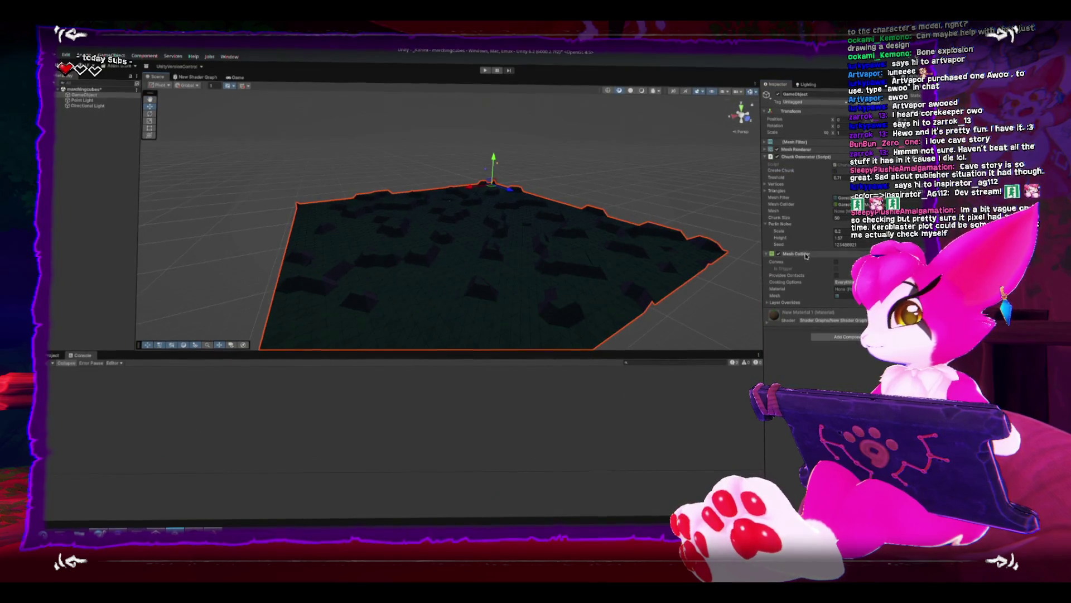
{"action": "left_click_drag", "start_coordinate": [780, 239], "coordinate": [817, 236]}
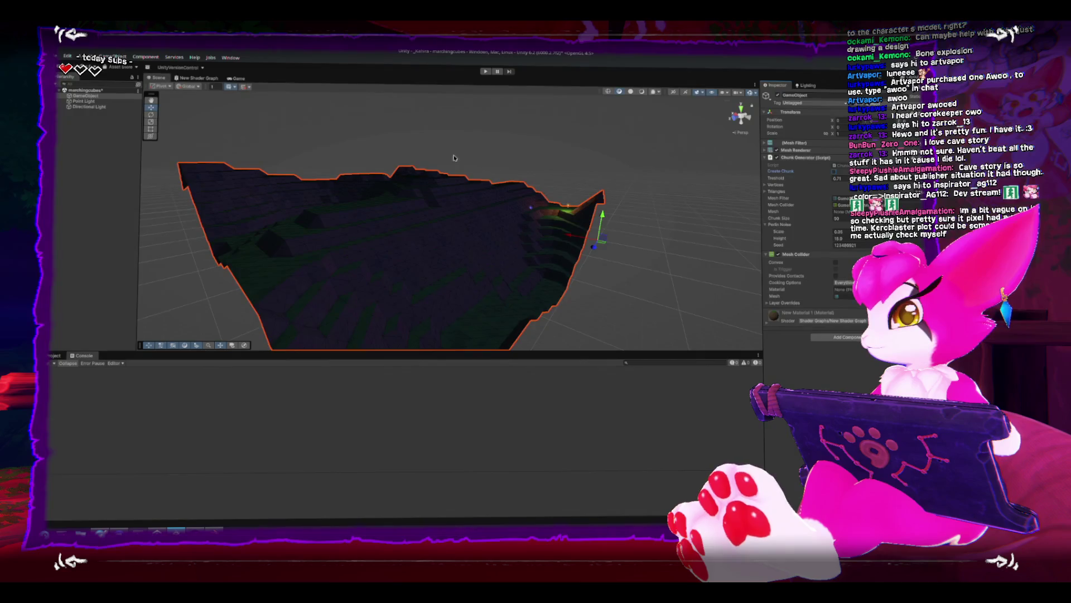
Deselect to view the regenerated terrain, then reselect it and orbit to a higher view.
{"action": "left_click", "coordinate": [512, 164]}
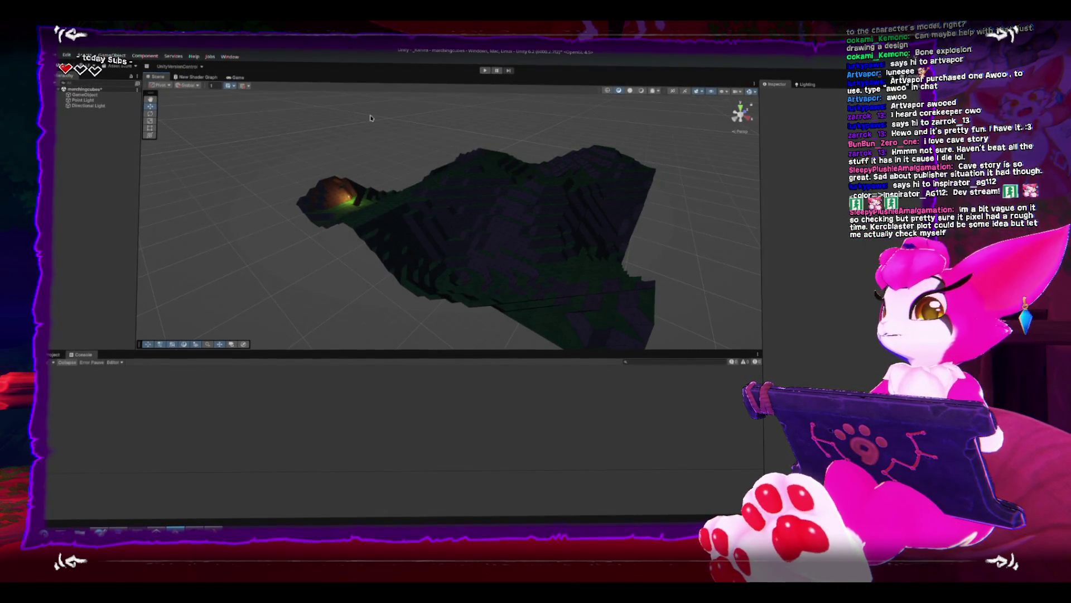
{"action": "mouse_move", "coordinate": [412, 219]}
{"action": "left_mouse_down"}
{"action": "mouse_move", "coordinate": [411, 232]}
{"action": "mouse_move", "coordinate": [493, 229]}
{"action": "mouse_move", "coordinate": [507, 209]}
{"action": "mouse_move", "coordinate": [462, 192]}
{"action": "mouse_move", "coordinate": [447, 197]}
{"action": "mouse_move", "coordinate": [603, 215]}
{"action": "left_mouse_up"}
{"action": "left_click", "coordinate": [492, 229]}
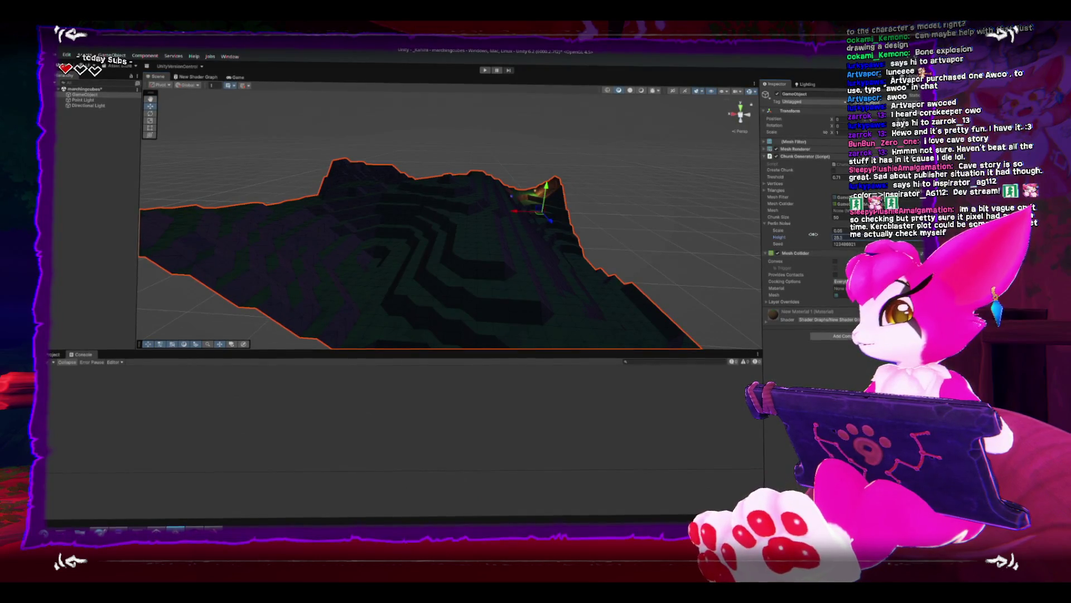
{"action": "left_click_drag", "start_coordinate": [502, 201], "coordinate": [526, 199]}
{"action": "scroll", "coordinate": [527, 199], "scroll_direction": "down", "scroll_amount": 5}
{"action": "mouse_move", "coordinate": [509, 265]}
{"action": "left_mouse_down"}
{"action": "mouse_move", "coordinate": [509, 235]}
{"action": "mouse_move", "coordinate": [528, 201]}
{"action": "mouse_move", "coordinate": [474, 168]}
{"action": "mouse_move", "coordinate": [443, 305]}
{"action": "mouse_move", "coordinate": [462, 270]}
{"action": "mouse_move", "coordinate": [462, 162]}
{"action": "mouse_move", "coordinate": [513, 173]}
{"action": "left_mouse_up"}
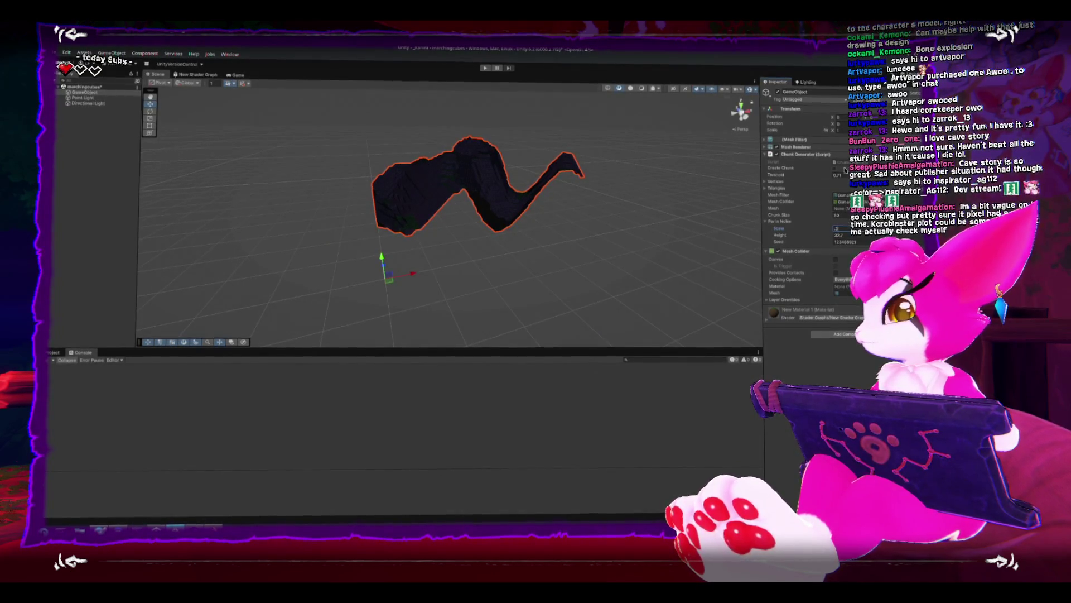
Adjust the Threshold and Seed values and regenerate the chunk into a jagged ridge.
{"action": "left_click_drag", "start_coordinate": [837, 173], "coordinate": [848, 173]}
{"action": "mouse_move", "coordinate": [491, 212]}
{"action": "left_mouse_down"}
{"action": "mouse_move", "coordinate": [503, 210]}
{"action": "mouse_move", "coordinate": [480, 212]}
{"action": "left_mouse_up"}
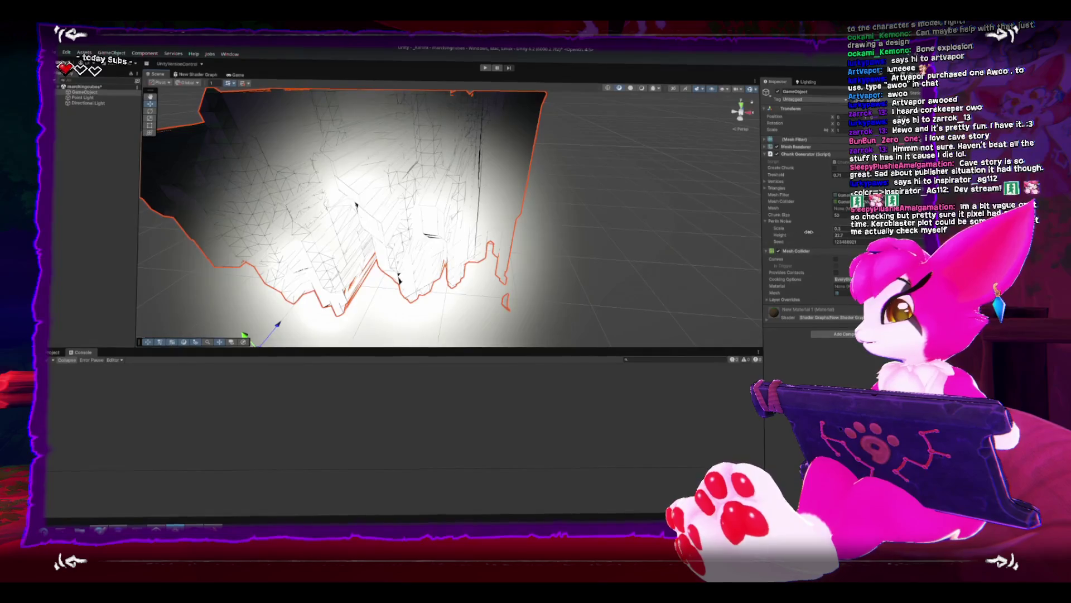
{"action": "left_click", "coordinate": [837, 168]}
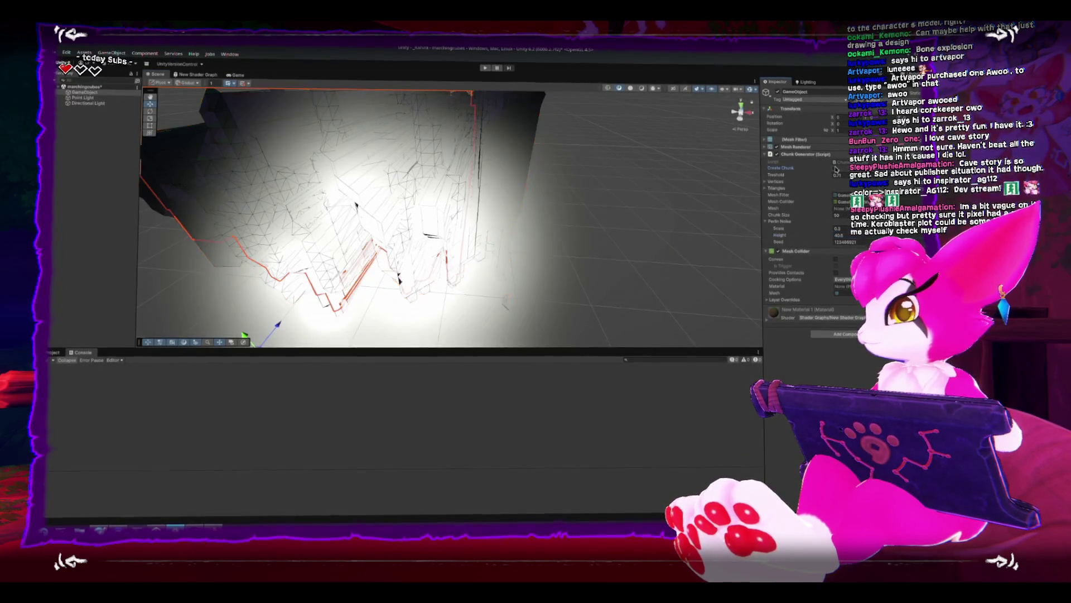
{"action": "mouse_move", "coordinate": [275, 322]}
{"action": "left_mouse_down"}
{"action": "mouse_move", "coordinate": [638, 249]}
{"action": "mouse_move", "coordinate": [653, 264]}
{"action": "left_mouse_up"}
{"action": "left_click_drag", "start_coordinate": [784, 246], "coordinate": [788, 245]}
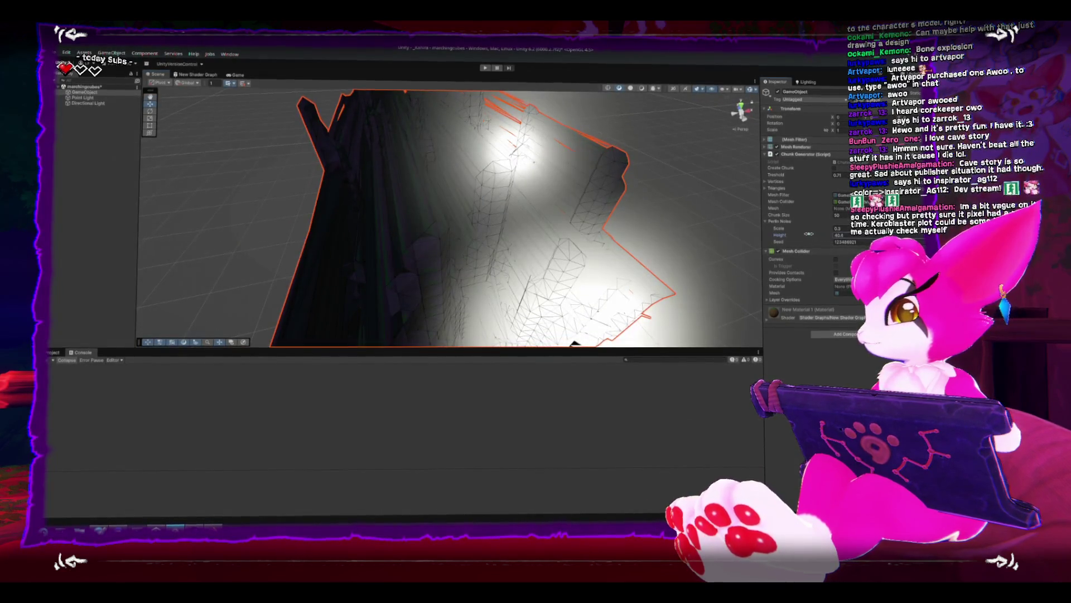
{"action": "left_click", "coordinate": [835, 168]}
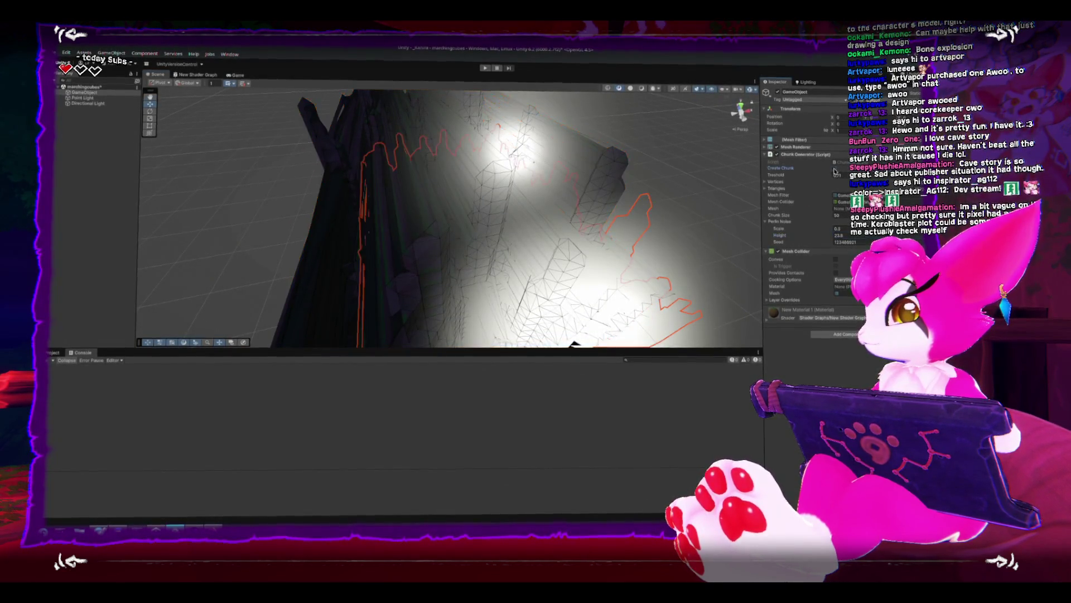
{"action": "left_click_drag", "start_coordinate": [798, 245], "coordinate": [804, 246]}
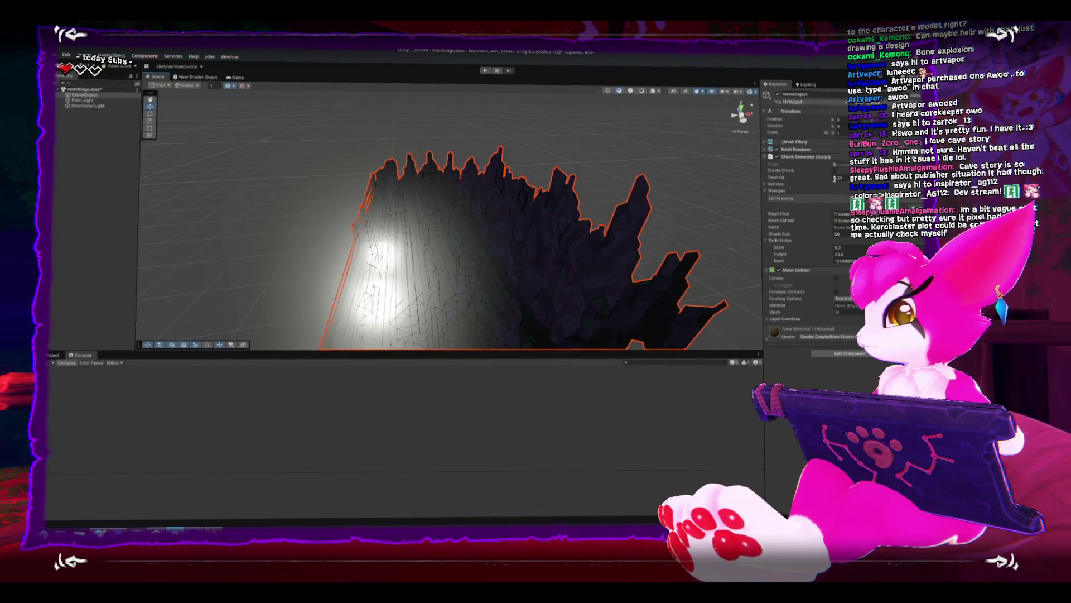
Inspect the Triangles list, then drag Perlin noise Height down to 6.2 and view the flatter mound.
{"action": "left_click", "coordinate": [833, 170]}
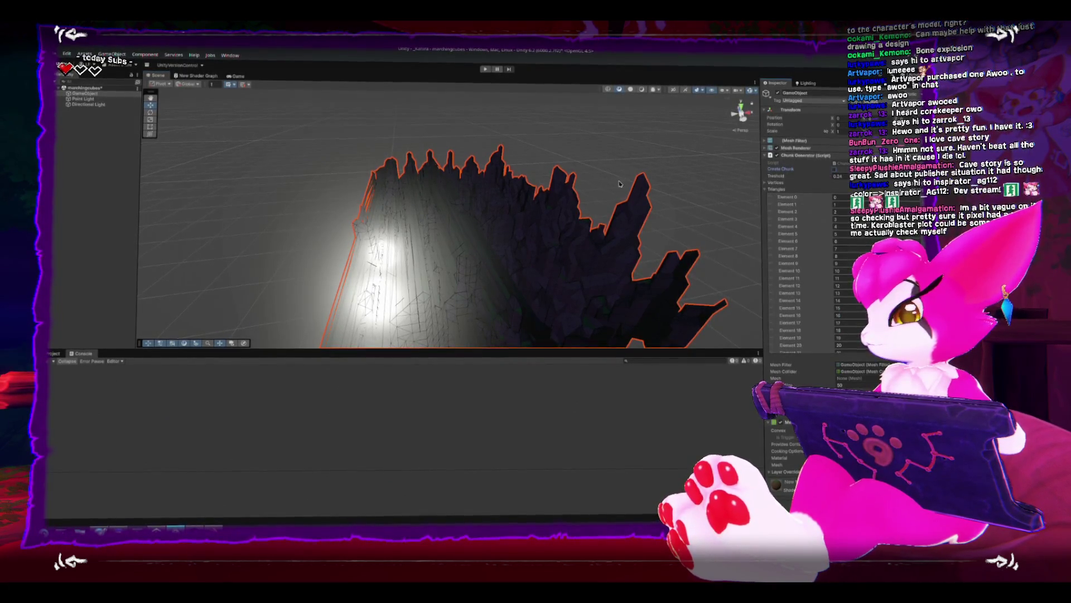
{"action": "left_click", "coordinate": [765, 191]}
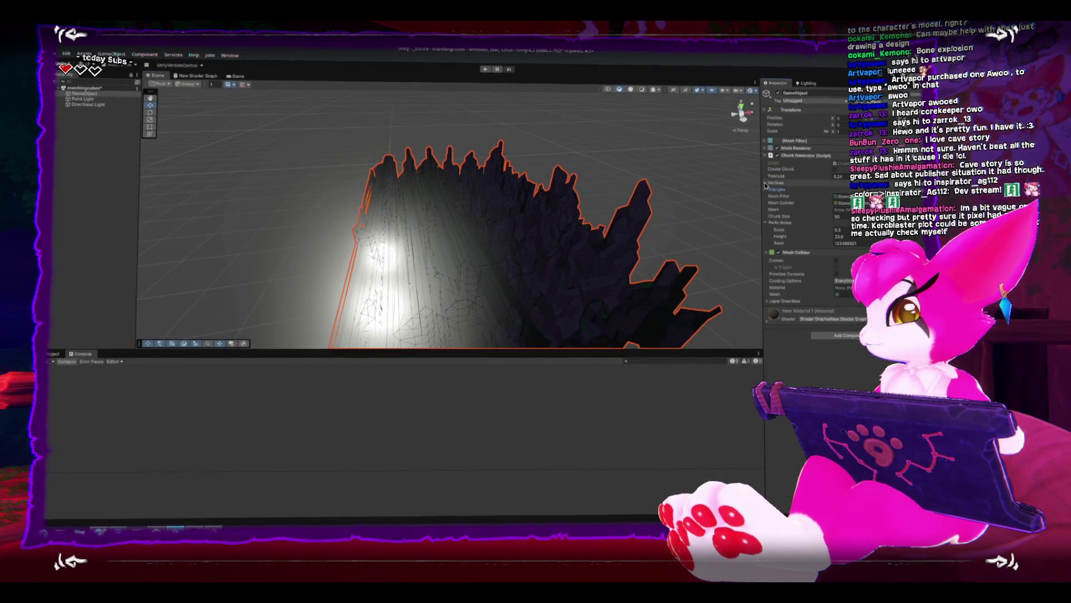
{"action": "mouse_move", "coordinate": [571, 251]}
{"action": "left_mouse_down"}
{"action": "mouse_move", "coordinate": [567, 294]}
{"action": "mouse_move", "coordinate": [545, 232]}
{"action": "mouse_move", "coordinate": [521, 256]}
{"action": "mouse_move", "coordinate": [503, 248]}
{"action": "mouse_move", "coordinate": [527, 242]}
{"action": "mouse_move", "coordinate": [528, 251]}
{"action": "left_mouse_up"}
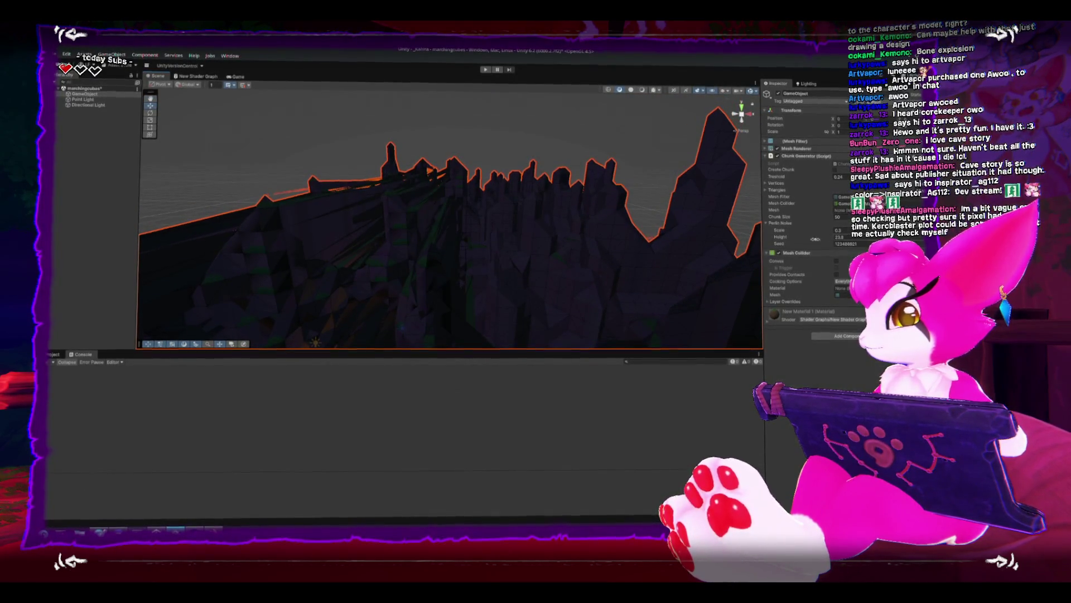
{"action": "left_click_drag", "start_coordinate": [780, 237], "coordinate": [760, 237]}
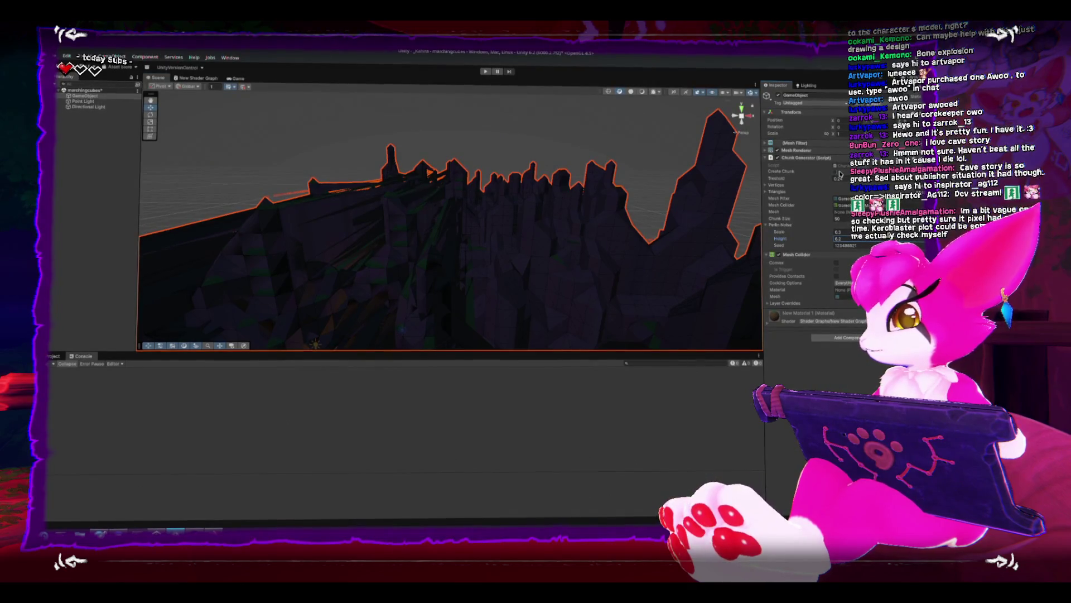
{"action": "mouse_move", "coordinate": [502, 174]}
{"action": "left_mouse_down"}
{"action": "mouse_move", "coordinate": [387, 213]}
{"action": "mouse_move", "coordinate": [588, 277]}
{"action": "mouse_move", "coordinate": [327, 223]}
{"action": "mouse_move", "coordinate": [561, 175]}
{"action": "mouse_move", "coordinate": [504, 148]}
{"action": "left_mouse_up"}
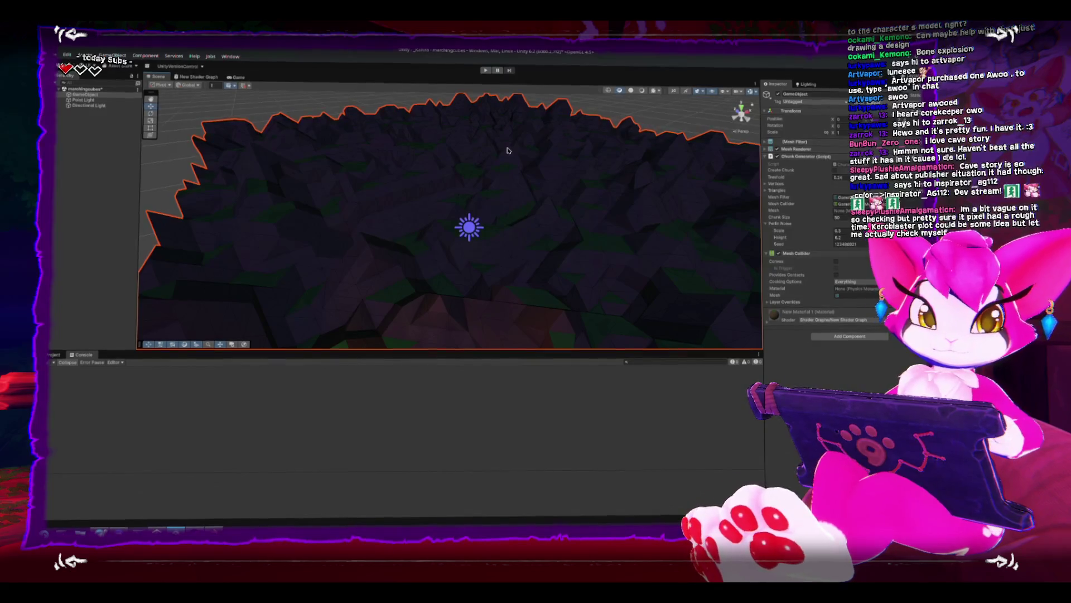
Orbit the terrain from above, then orbit the game scene and frame the selected skeleton.
{"action": "mouse_move", "coordinate": [505, 148]}
{"action": "left_mouse_down"}
{"action": "mouse_move", "coordinate": [296, 227]}
{"action": "mouse_move", "coordinate": [324, 210]}
{"action": "mouse_move", "coordinate": [340, 234]}
{"action": "mouse_move", "coordinate": [311, 249]}
{"action": "mouse_move", "coordinate": [438, 219]}
{"action": "left_mouse_up"}
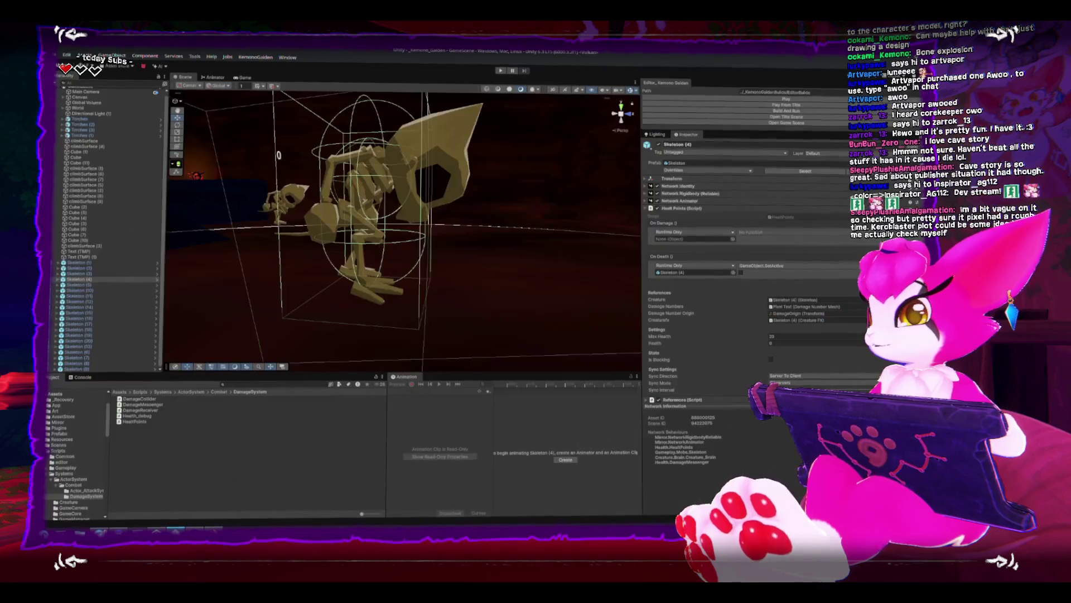
{"action": "left_click_drag", "start_coordinate": [436, 286], "coordinate": [392, 219]}
{"action": "key", "text": "f"}
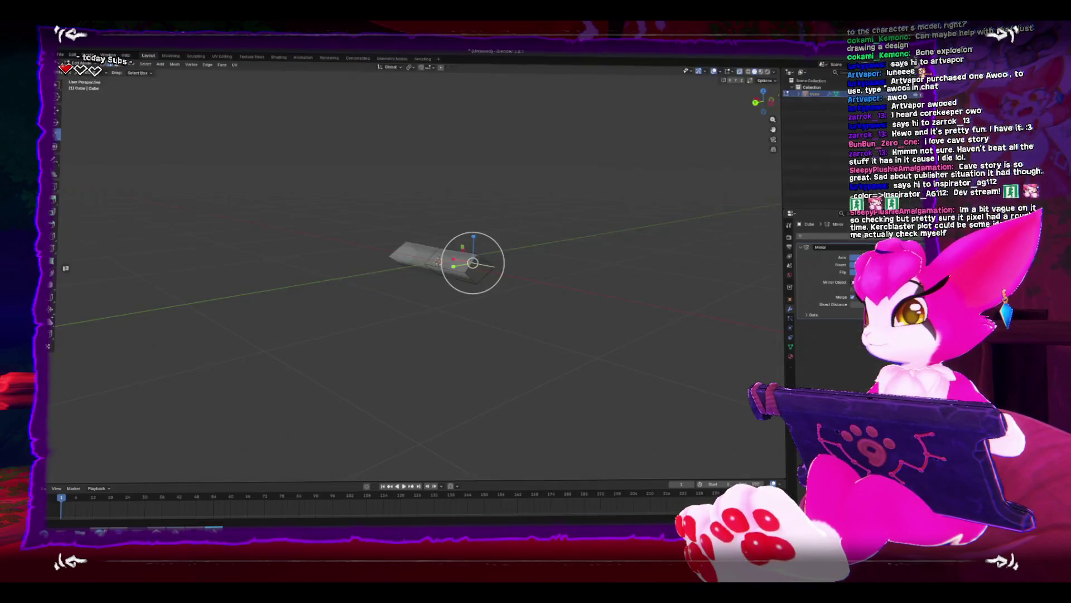
Delete the box object and add a cylinder in its place.
{"action": "key", "text": "Tab"}
{"action": "mouse_move", "coordinate": [473, 264]}
{"action": "left_mouse_down"}
{"action": "mouse_move", "coordinate": [465, 256]}
{"action": "mouse_move", "coordinate": [474, 275]}
{"action": "mouse_move", "coordinate": [466, 247]}
{"action": "mouse_move", "coordinate": [477, 319]}
{"action": "left_mouse_up"}
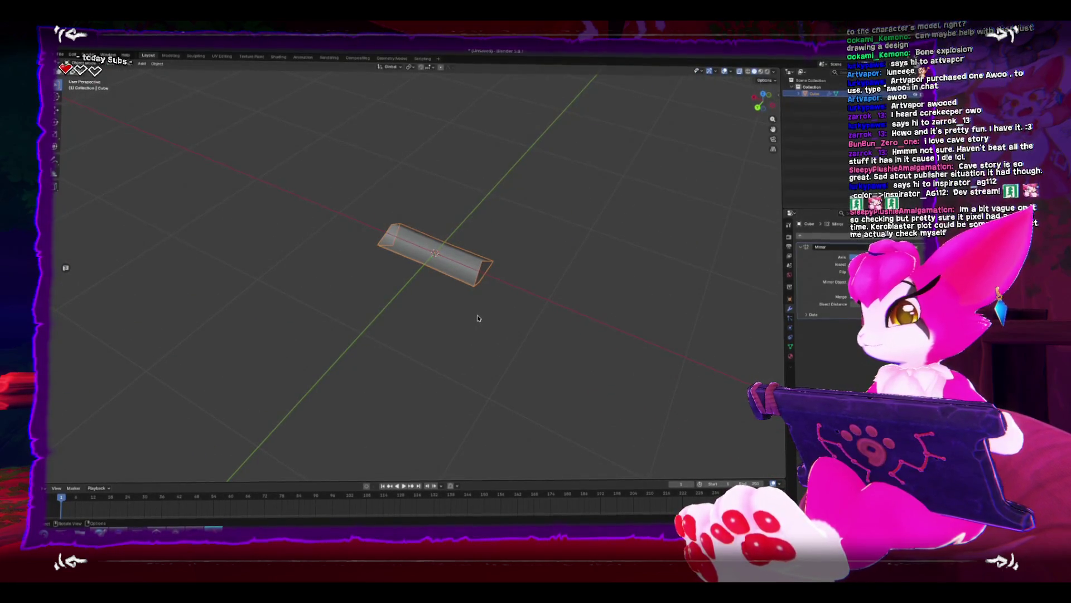
{"action": "key", "text": "Delete"}
{"action": "key", "text": "shift+a"}
{"action": "mouse_move", "coordinate": [478, 316]}
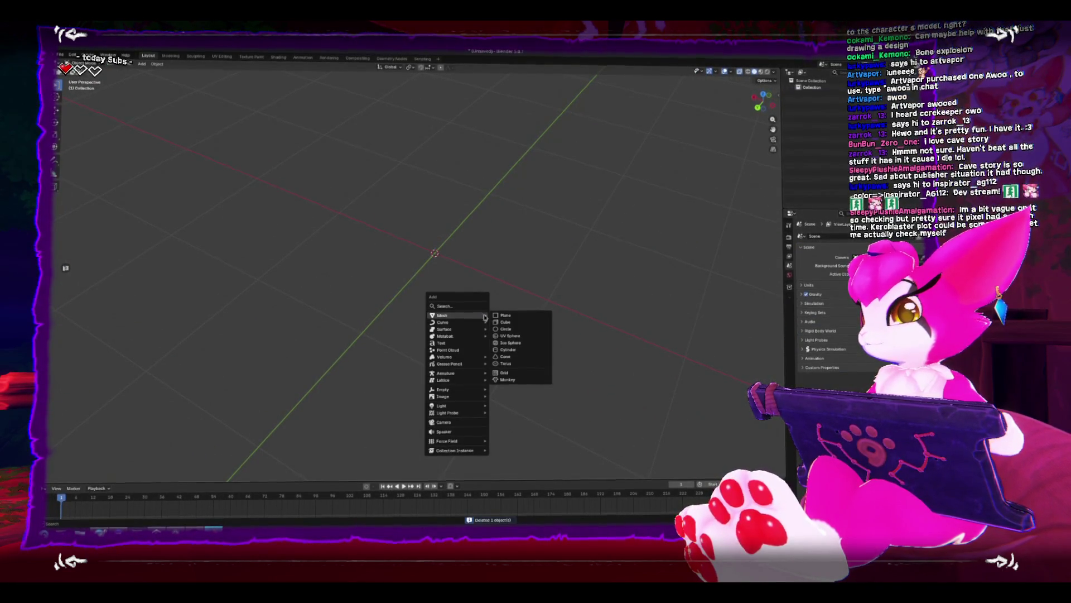
{"action": "left_click", "coordinate": [503, 350]}
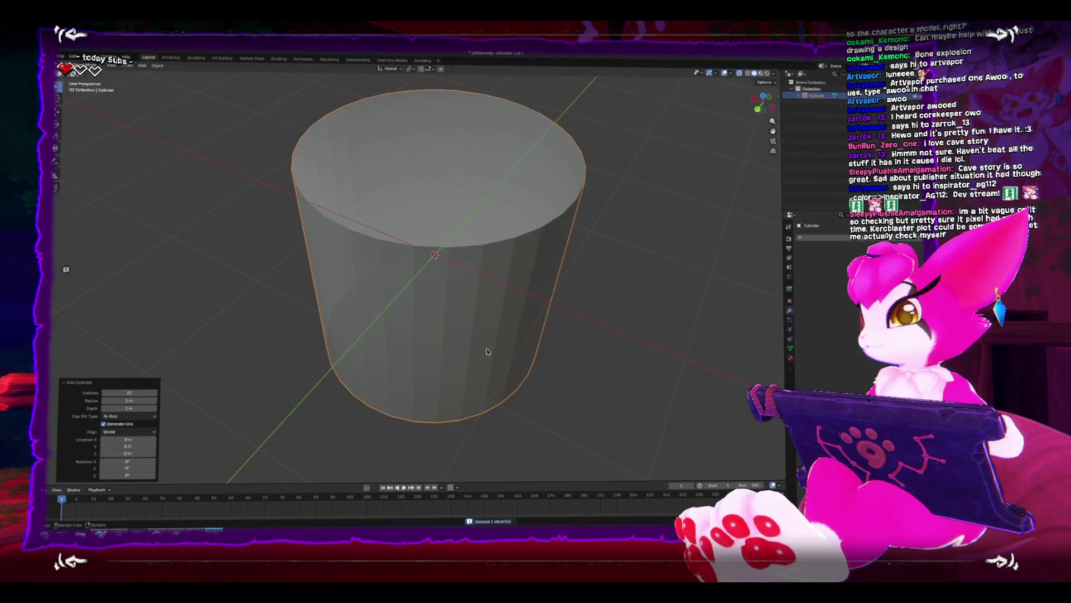
Give the cylinder 4 vertices and shade the resulting prism smooth.
{"action": "left_click", "coordinate": [133, 392]}
{"action": "type", "text": "4"}
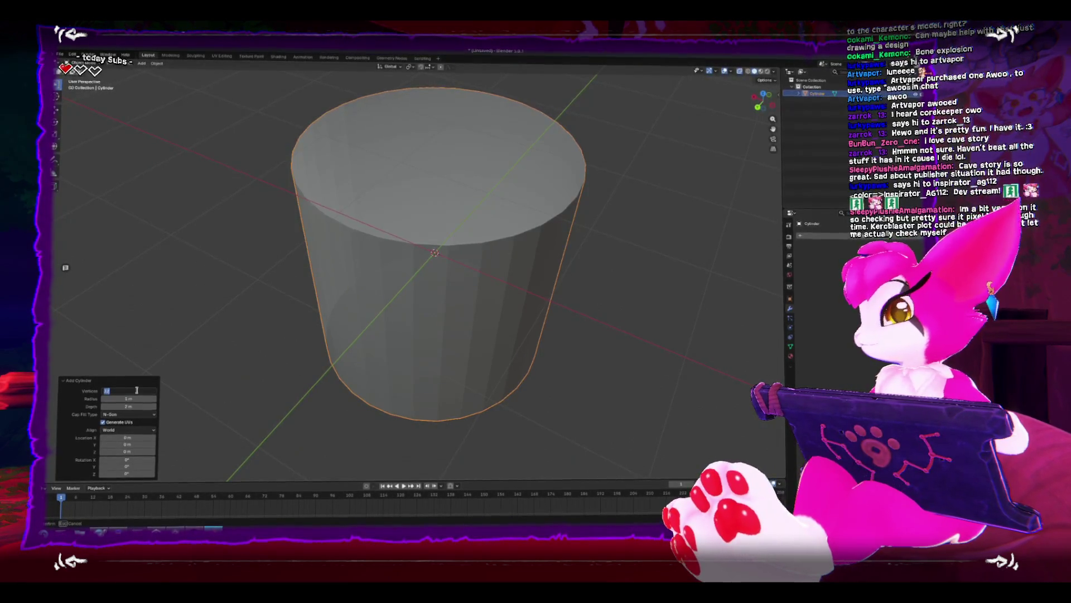
{"action": "key", "text": "Return"}
{"action": "left_click_drag", "start_coordinate": [357, 256], "coordinate": [411, 241]}
{"action": "right_click", "coordinate": [387, 241]}
{"action": "mouse_move", "coordinate": [401, 274]}
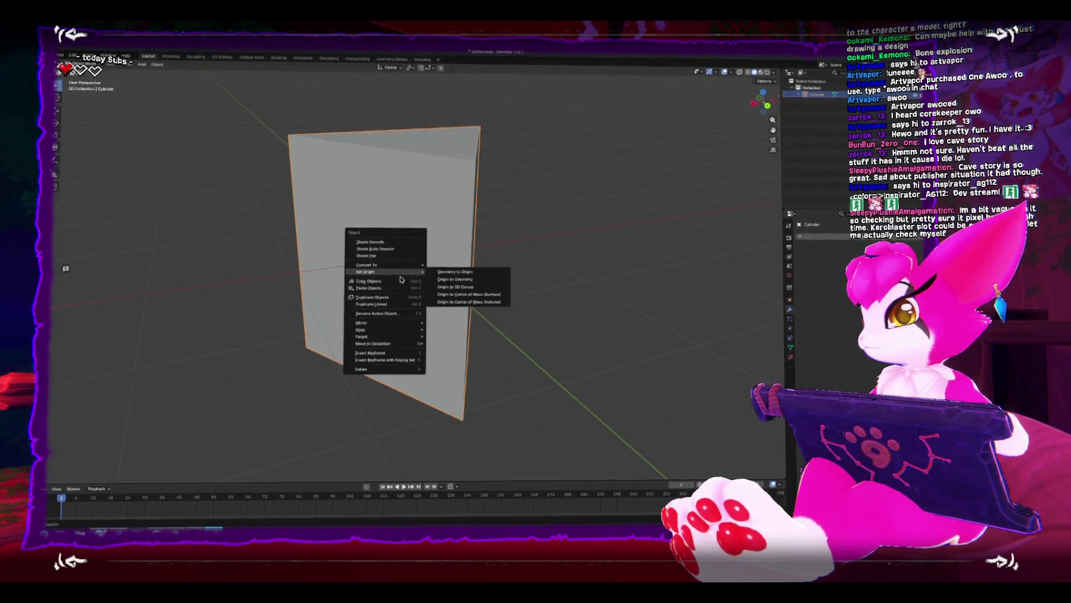
{"action": "left_click", "coordinate": [385, 242]}
Narrow the prism horizontally with two Shift+Z scales in Edit Mode.
{"action": "key", "text": "Tab"}
{"action": "left_click_drag", "start_coordinate": [431, 266], "coordinate": [431, 288]}
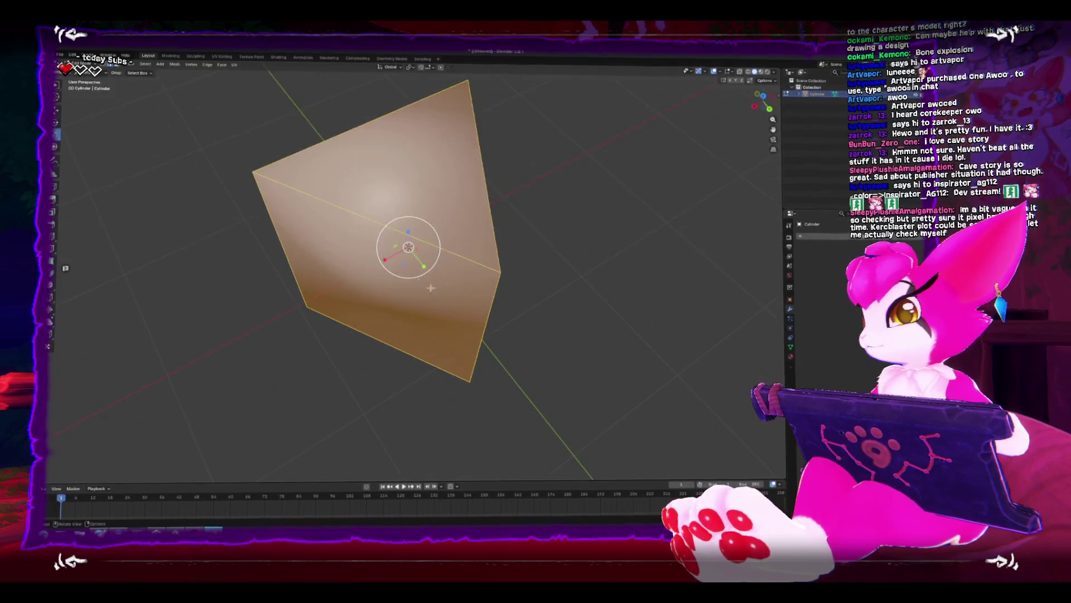
{"action": "key", "text": "s"}
{"action": "key", "text": "shift+z"}
{"action": "left_click", "coordinate": [404, 263]}
{"action": "key", "text": "s"}
{"action": "key", "text": "shift+z"}
{"action": "left_click", "coordinate": [404, 264]}
{"action": "left_click_drag", "start_coordinate": [404, 264], "coordinate": [417, 258]}
Add an edge loop around the prism and shrink it to 0.726.
{"action": "key", "text": "ctrl+shift+r"}
{"action": "key", "text": "ctrl+r"}
{"action": "left_click", "coordinate": [422, 260]}
{"action": "left_click", "coordinate": [418, 258]}
{"action": "key", "text": "s"}
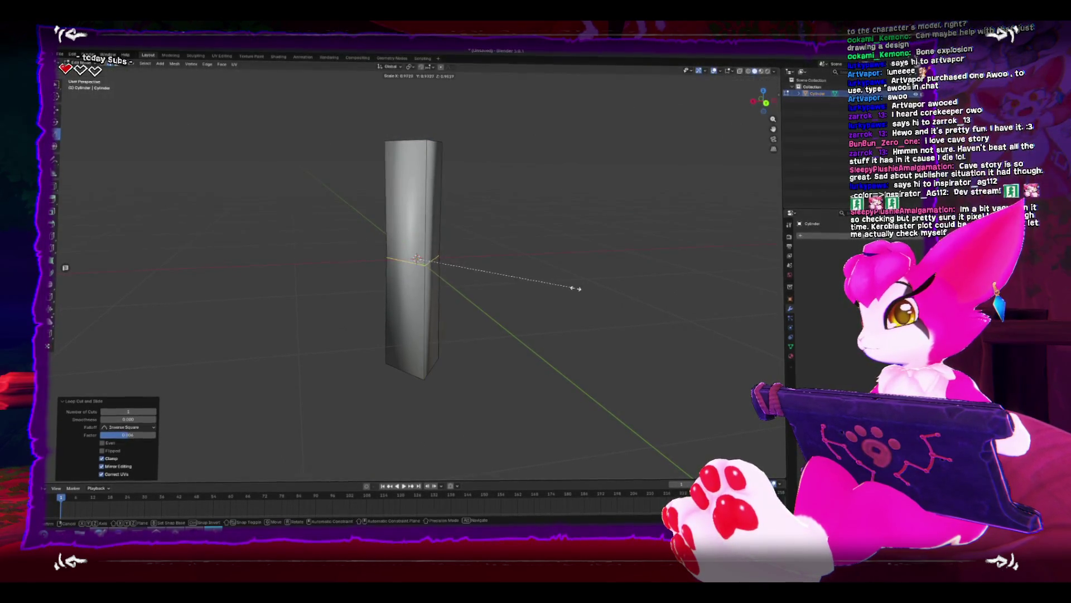
{"action": "left_click", "coordinate": [538, 275]}
{"action": "mouse_move", "coordinate": [538, 275]}
{"action": "left_mouse_down"}
{"action": "mouse_move", "coordinate": [461, 236]}
{"action": "mouse_move", "coordinate": [453, 287]}
{"action": "left_mouse_up"}
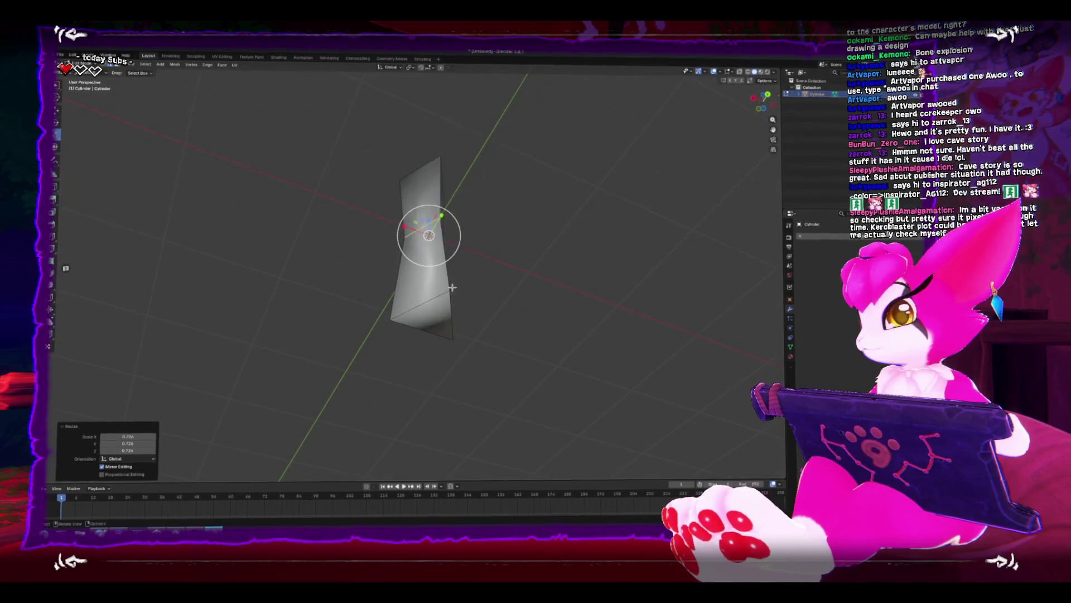
Raise the loop, then extrude the bottom loop down, shrink it, tilt it -13.6° and reposition it.
{"action": "key", "text": "ctrl+KP_1"}
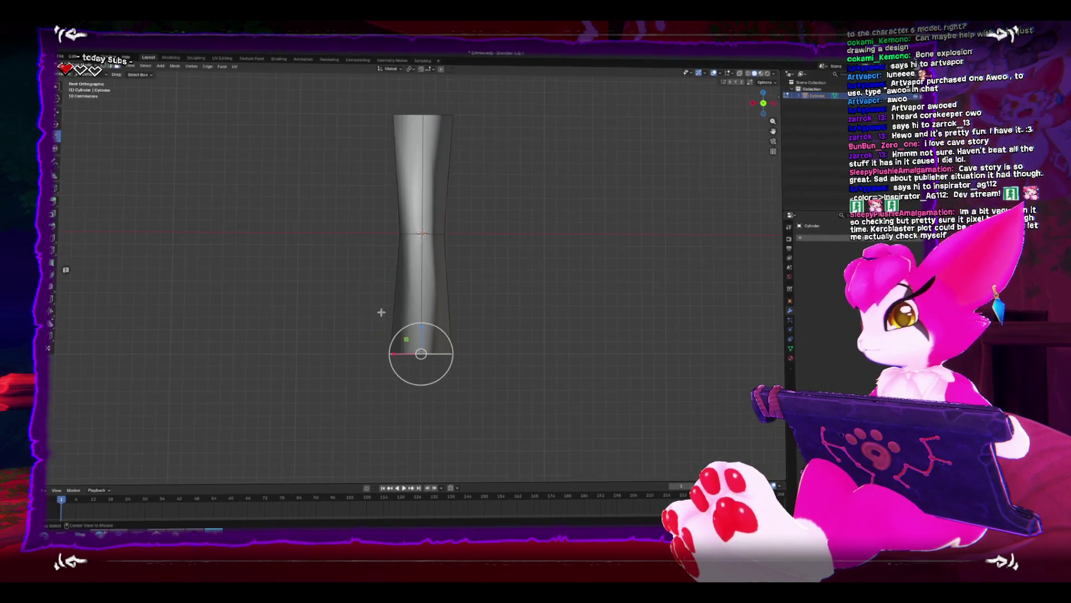
{"action": "key", "text": "g"}
{"action": "key", "text": "z"}
{"action": "left_click", "coordinate": [491, 338]}
{"action": "key", "text": "e"}
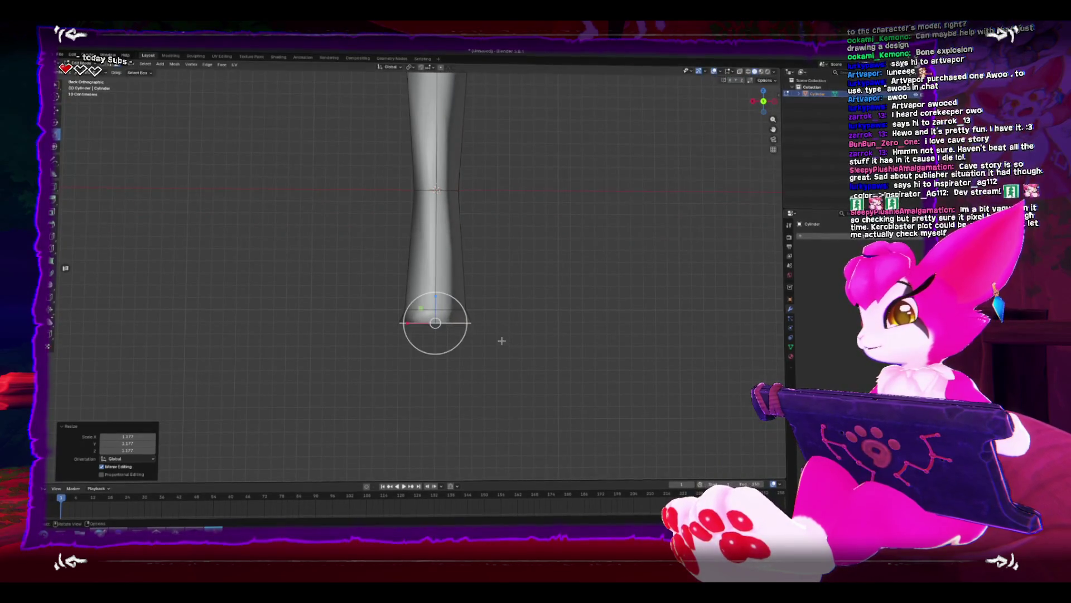
{"action": "left_click", "coordinate": [502, 371]}
{"action": "key", "text": "s"}
{"action": "left_click", "coordinate": [516, 377]}
{"action": "key", "text": "r"}
{"action": "left_click", "coordinate": [490, 293]}
{"action": "key", "text": "g"}
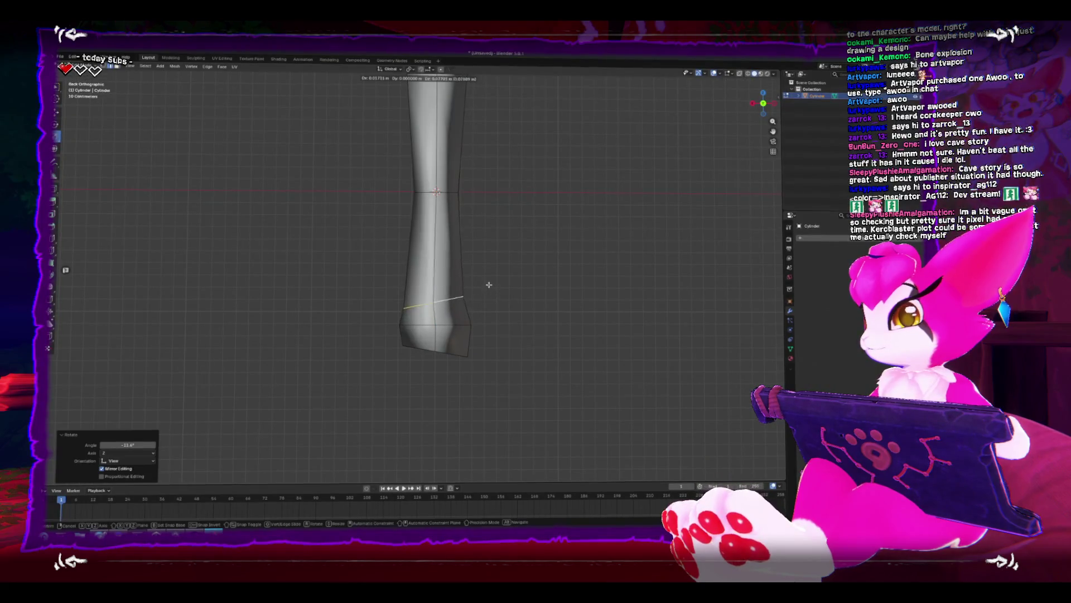
{"action": "left_click", "coordinate": [491, 278]}
Undo a trial second extrusion and rescale the bottom loop instead.
{"action": "left_click_drag", "start_coordinate": [422, 365], "coordinate": [438, 337]}
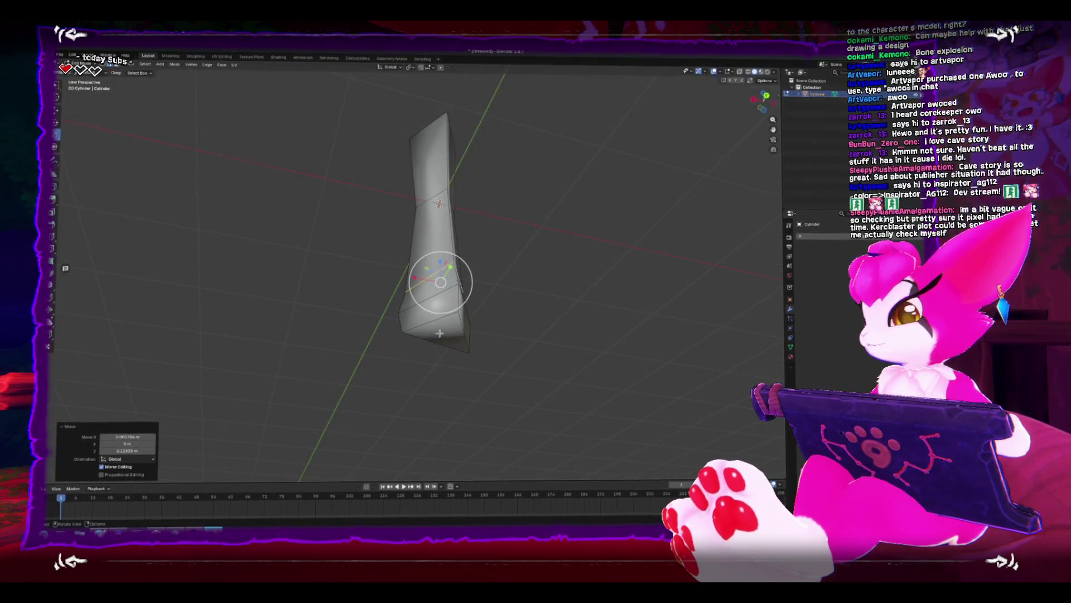
{"action": "key", "text": "ctrl+KP_1"}
{"action": "key", "text": "e"}
{"action": "left_click", "coordinate": [524, 347]}
{"action": "key", "text": "s"}
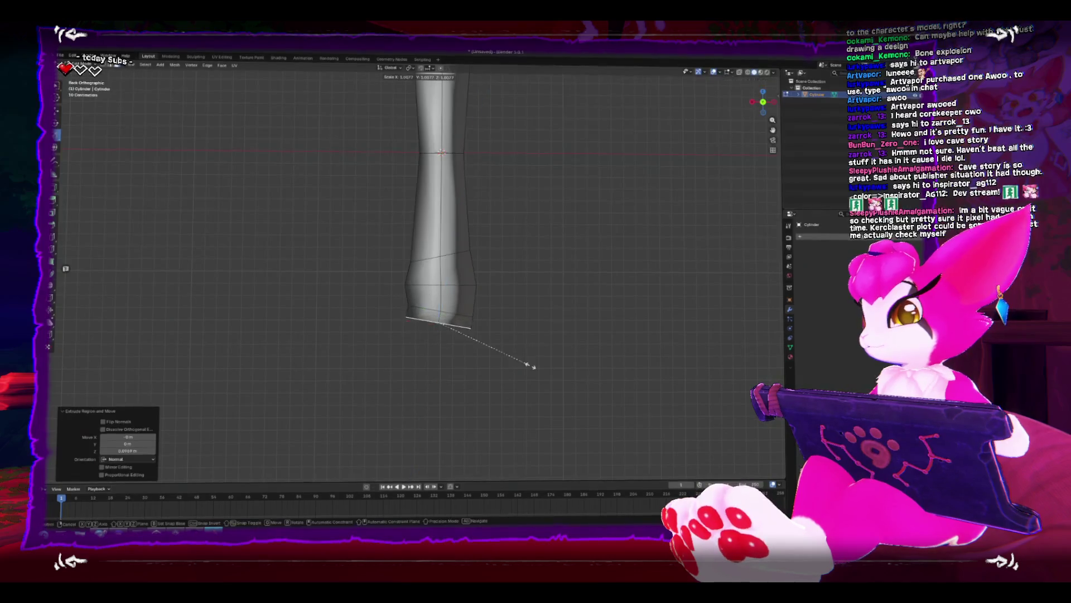
{"action": "right_click", "coordinate": [462, 354]}
{"action": "key", "text": "ctrl+z"}
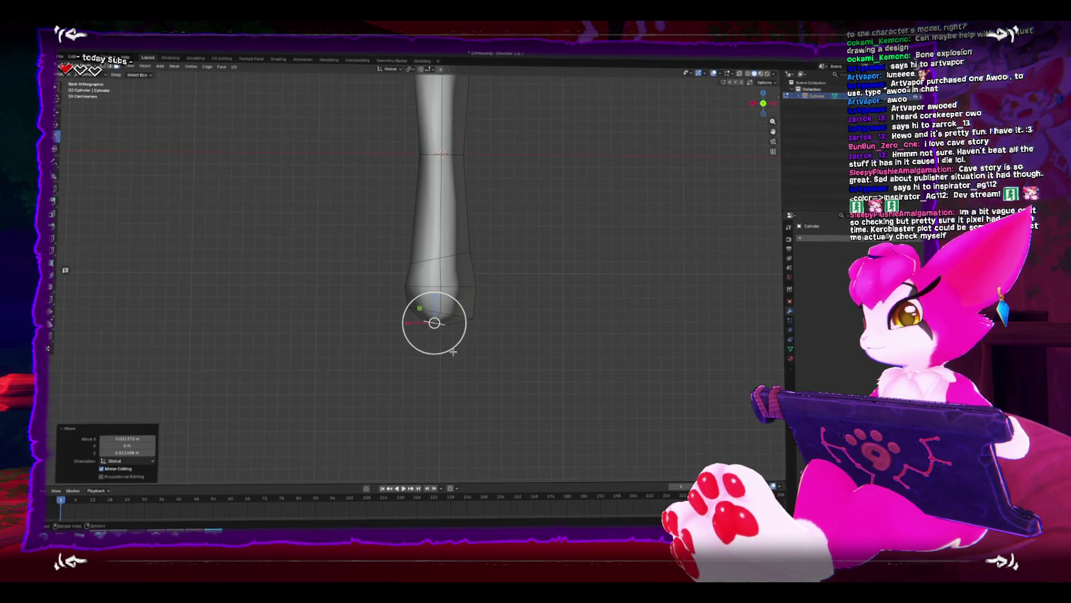
{"action": "scroll", "coordinate": [453, 352], "scroll_direction": "down", "scroll_amount": 4}
{"action": "scroll", "coordinate": [469, 343], "scroll_direction": "up", "scroll_amount": 3}
{"action": "key", "text": "s"}
{"action": "left_click", "coordinate": [555, 332]}
Move the middle edge loop up, then rotate and nudge the top loop.
{"action": "left_click", "coordinate": [491, 251], "text": "alt"}
{"action": "key", "text": "s"}
{"action": "key", "text": "g"}
{"action": "key", "text": "z"}
{"action": "left_click", "coordinate": [553, 260]}
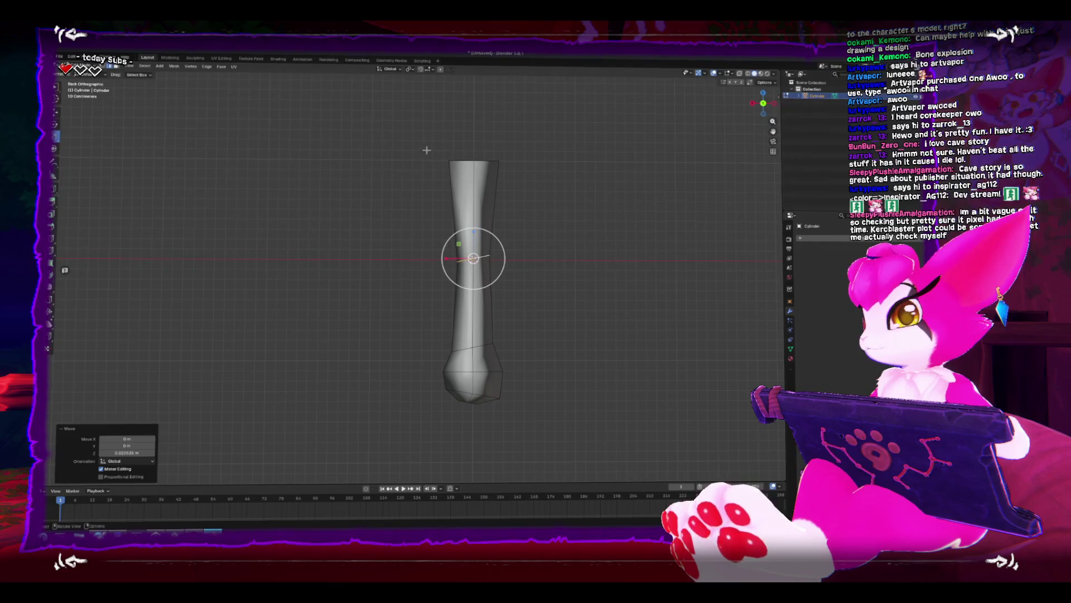
{"action": "left_click", "coordinate": [485, 162], "text": "alt"}
{"action": "key", "text": "r"}
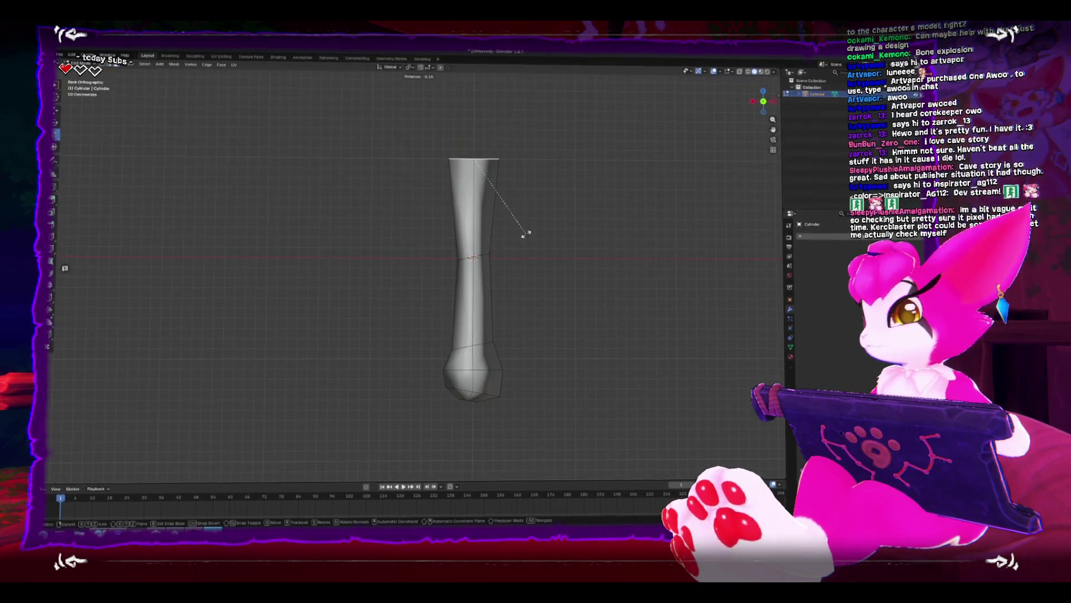
{"action": "left_click", "coordinate": [509, 241]}
{"action": "key", "text": "g"}
{"action": "left_click", "coordinate": [509, 243]}
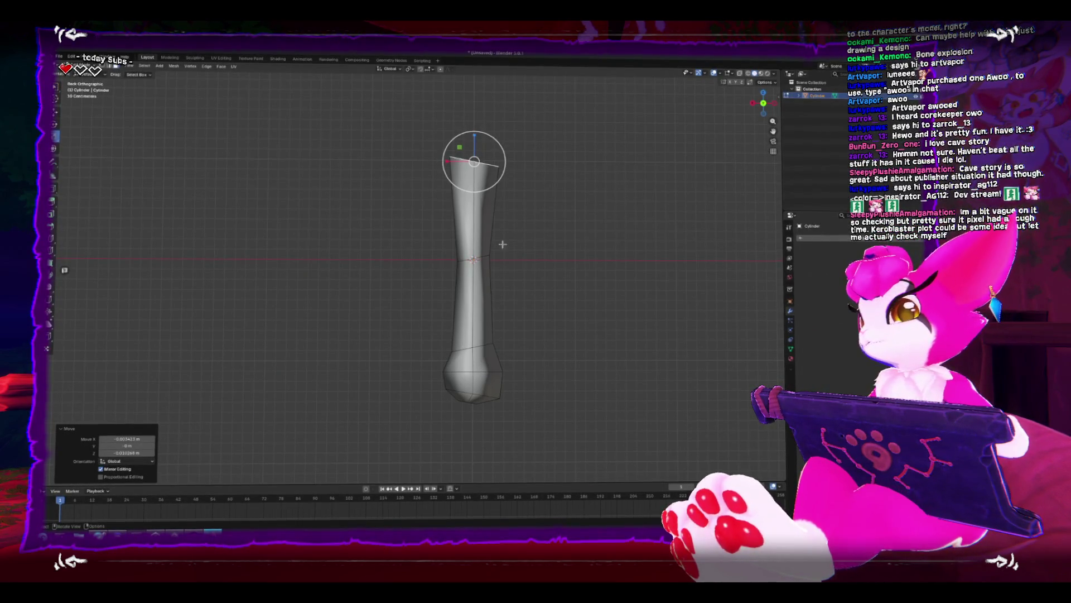
Add a slightly shrunk middle loop and a tilted loop near the top, then return to Object Mode.
{"action": "key", "text": "ctrl+r"}
{"action": "left_click", "coordinate": [552, 310]}
{"action": "left_click", "coordinate": [558, 313]}
{"action": "key", "text": "s"}
{"action": "left_click", "coordinate": [587, 307]}
{"action": "left_click", "coordinate": [473, 208]}
{"action": "left_click", "coordinate": [477, 210]}
{"action": "key", "text": "r"}
{"action": "left_click", "coordinate": [583, 237]}
{"action": "key", "text": "s"}
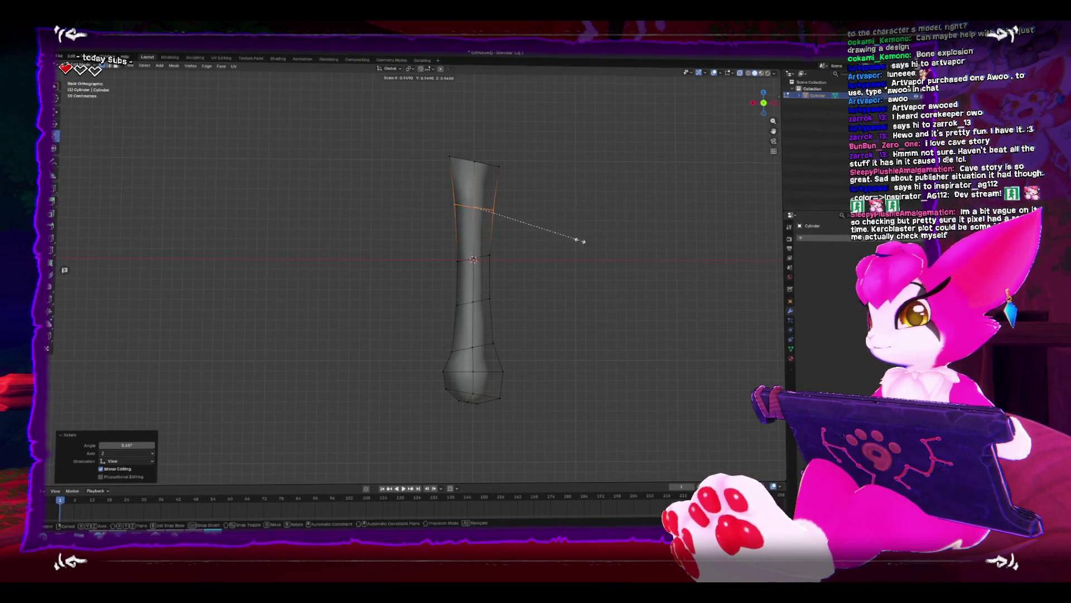
{"action": "right_click", "coordinate": [581, 244]}
{"action": "mouse_move", "coordinate": [581, 244]}
{"action": "left_mouse_down"}
{"action": "mouse_move", "coordinate": [542, 318]}
{"action": "mouse_move", "coordinate": [506, 326]}
{"action": "mouse_move", "coordinate": [413, 287]}
{"action": "left_mouse_up"}
{"action": "key", "text": "Tab"}
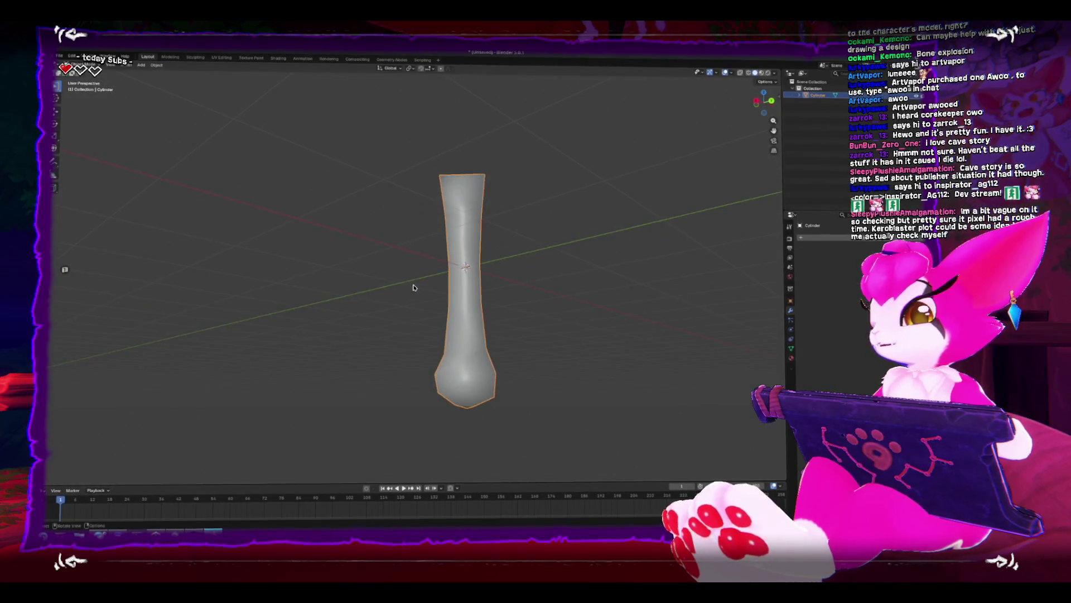
In Edit Mode, dissolve a lower edge loop on the bone's shaft.
{"action": "key", "text": "Tab"}
{"action": "left_click_drag", "start_coordinate": [486, 306], "coordinate": [589, 308]}
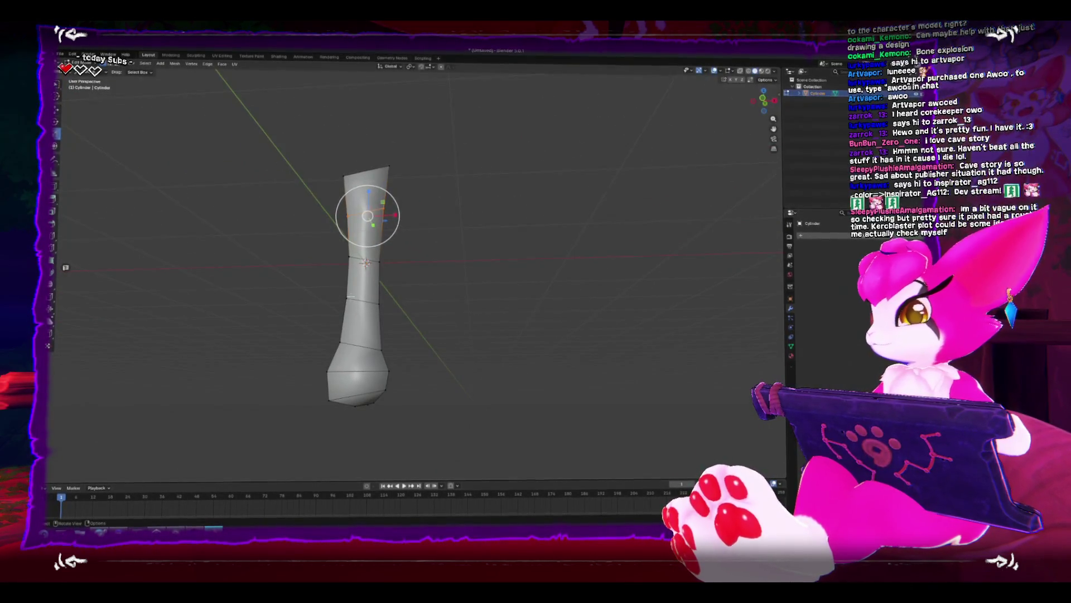
{"action": "left_click", "coordinate": [386, 302], "text": "alt"}
{"action": "key", "text": "x"}
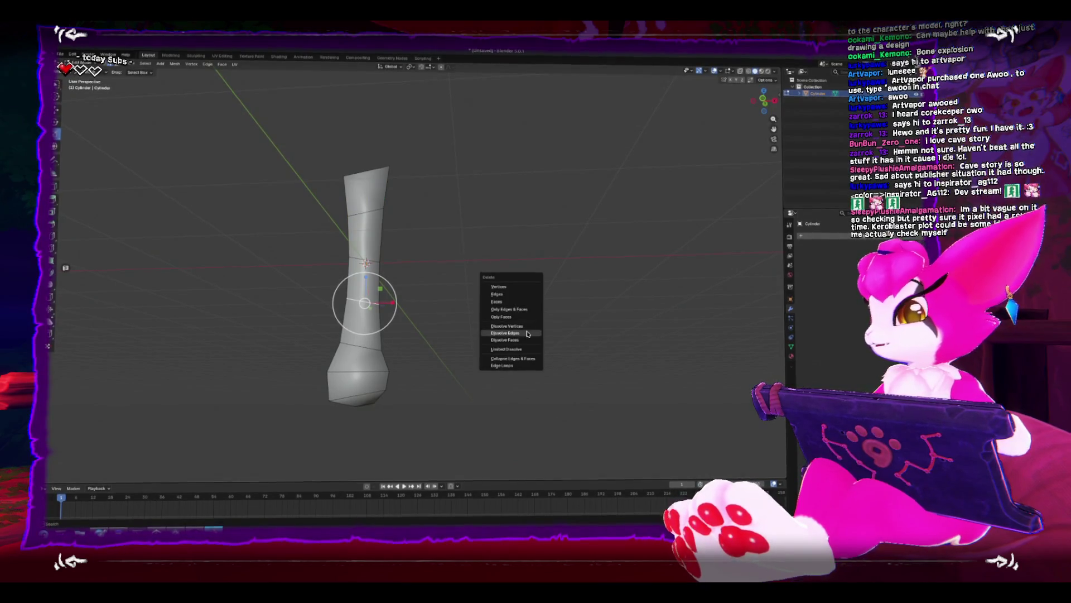
{"action": "left_click", "coordinate": [527, 335]}
{"action": "key", "text": "KP_3"}
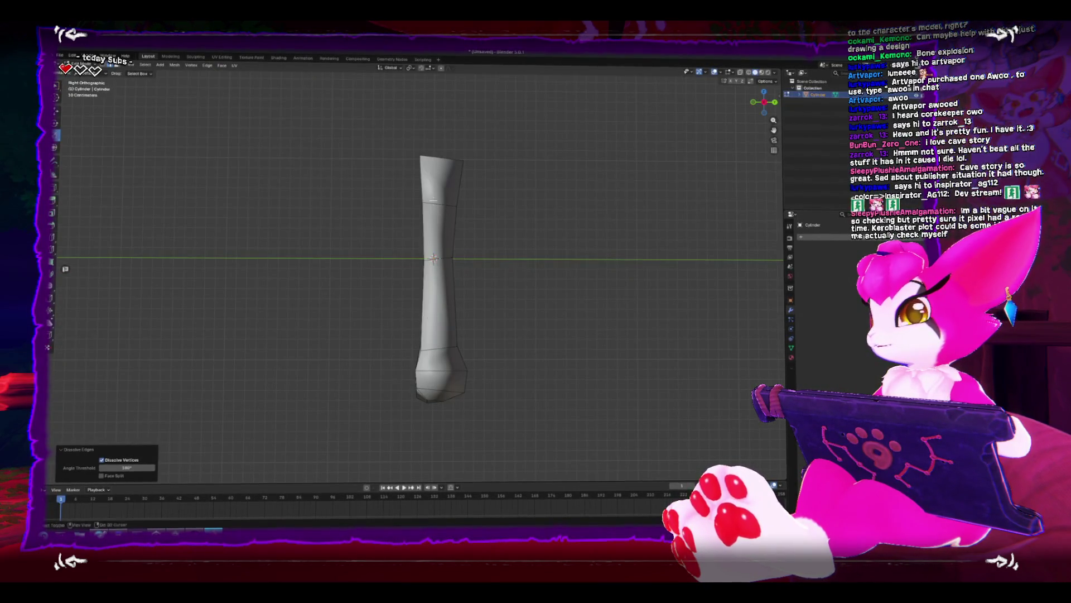
{"action": "key", "text": "KP_8"}
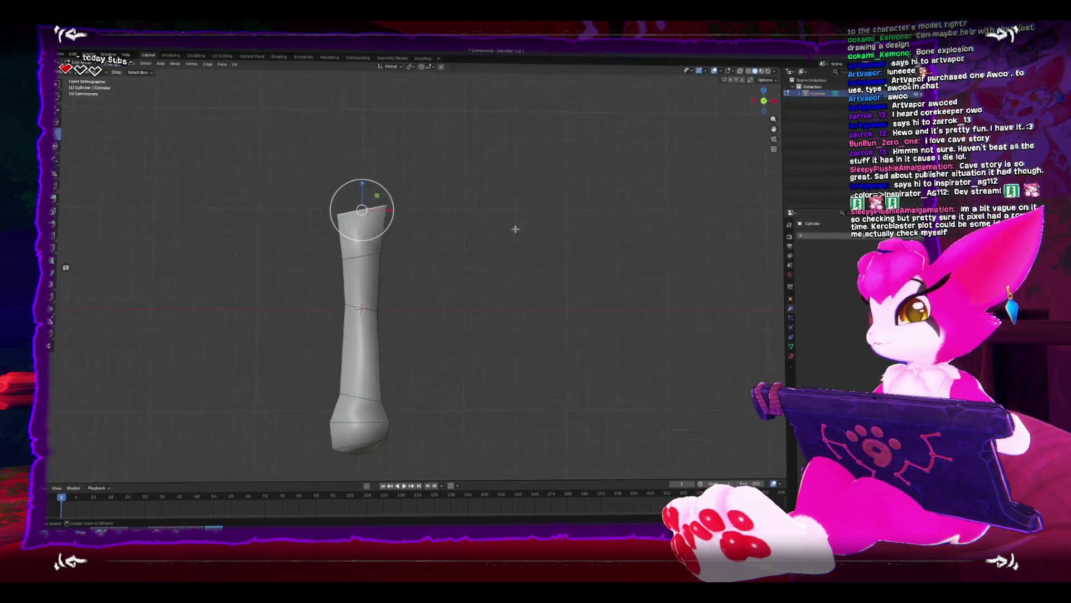
{"action": "mouse_move", "coordinate": [515, 229]}
{"action": "left_mouse_down"}
{"action": "mouse_move", "coordinate": [540, 261]}
{"action": "mouse_move", "coordinate": [413, 257]}
{"action": "mouse_move", "coordinate": [571, 272]}
{"action": "left_mouse_up"}
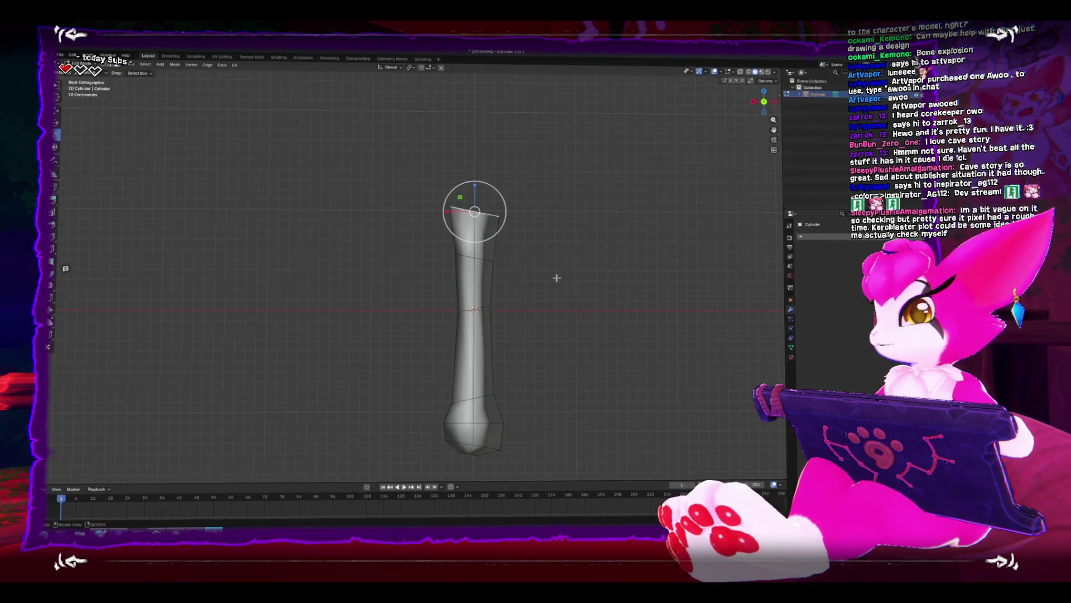
Extrude the top of the bone, then shrink and lower the new ring.
{"action": "key", "text": "e"}
{"action": "right_click", "coordinate": [594, 285]}
{"action": "key", "text": "e"}
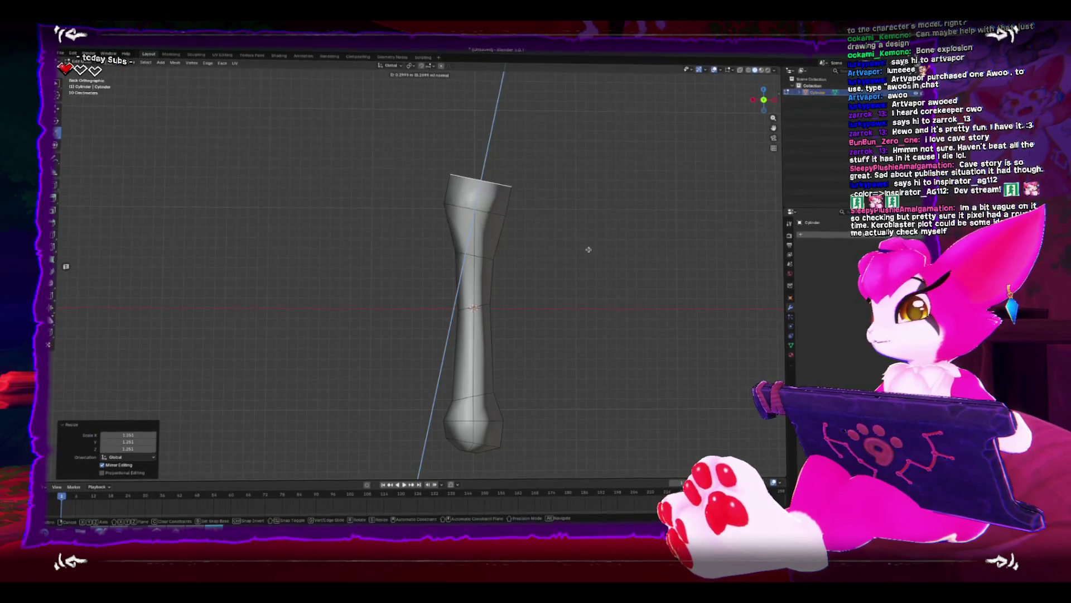
{"action": "left_click", "coordinate": [596, 249]}
{"action": "key", "text": "s"}
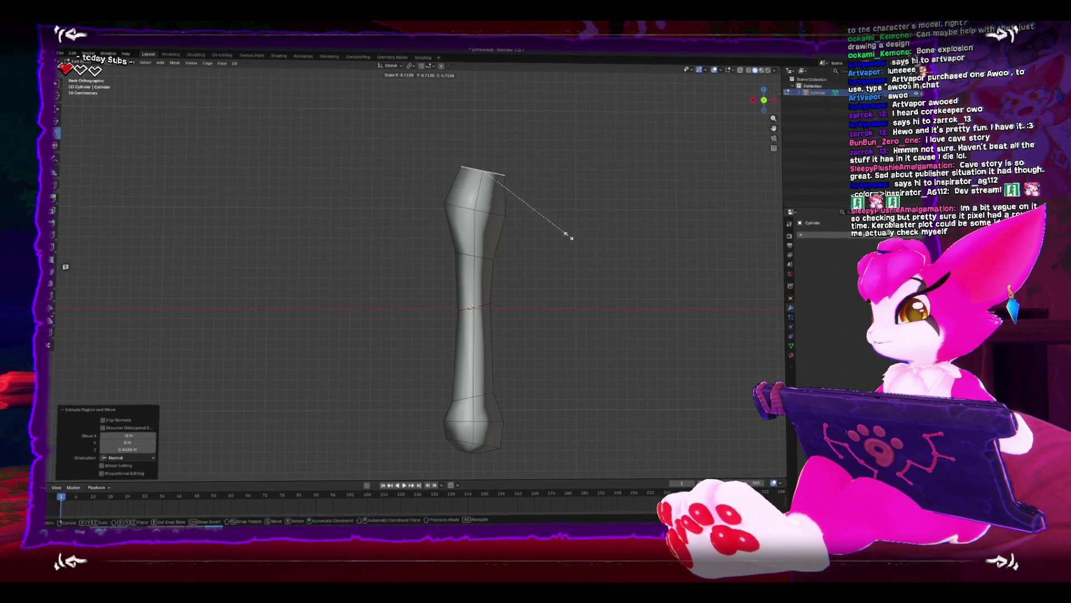
{"action": "left_click", "coordinate": [569, 240]}
{"action": "key", "text": "g"}
{"action": "left_click", "coordinate": [566, 254]}
Rescale the top ring wider to form a knob.
{"action": "key", "text": "s"}
{"action": "left_click", "coordinate": [563, 254]}
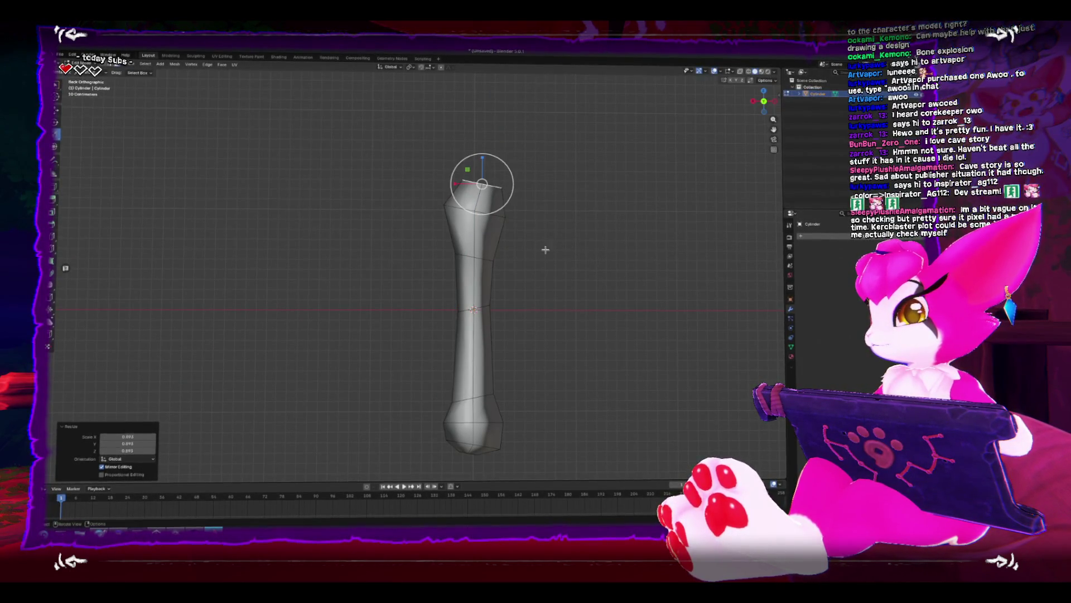
{"action": "key", "text": "s"}
{"action": "left_click", "coordinate": [513, 222]}
{"action": "left_click_drag", "start_coordinate": [513, 222], "coordinate": [424, 245]}
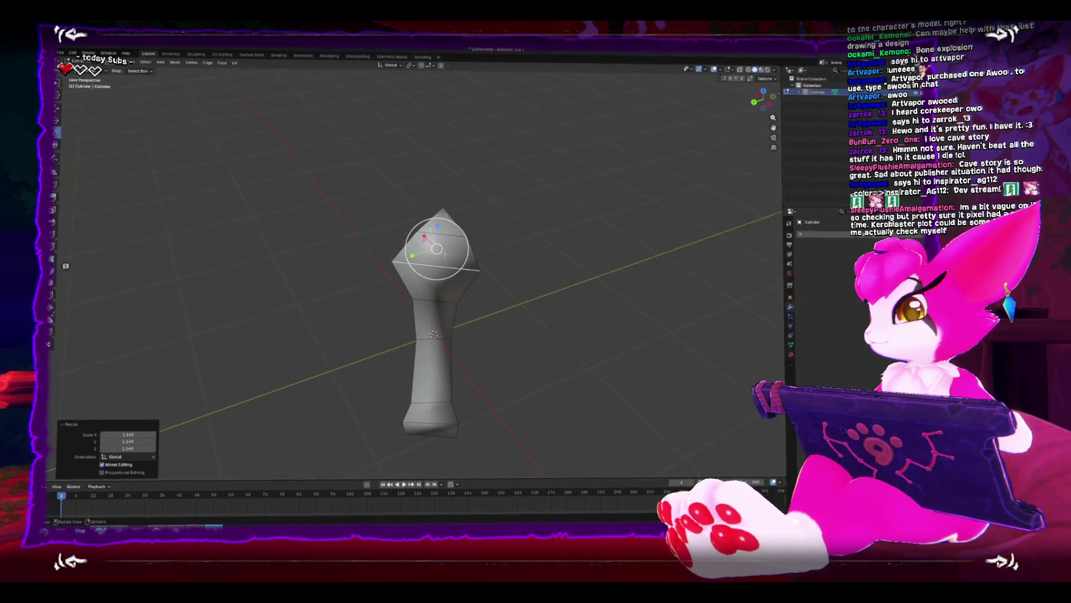
{"action": "key", "text": "ctrl+KP_1"}
Extrude the top face outward and raise it into place.
{"action": "key", "text": "e"}
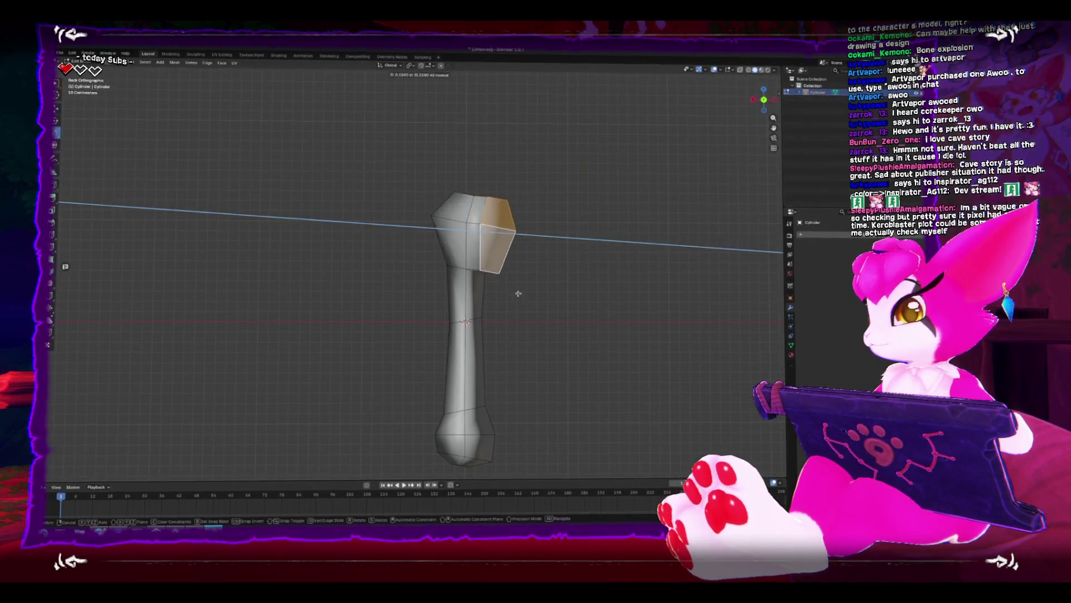
{"action": "left_click", "coordinate": [535, 298]}
{"action": "key", "text": "g"}
{"action": "left_click", "coordinate": [536, 292]}
{"action": "key", "text": "g"}
{"action": "left_click", "coordinate": [534, 272]}
{"action": "key", "text": "g"}
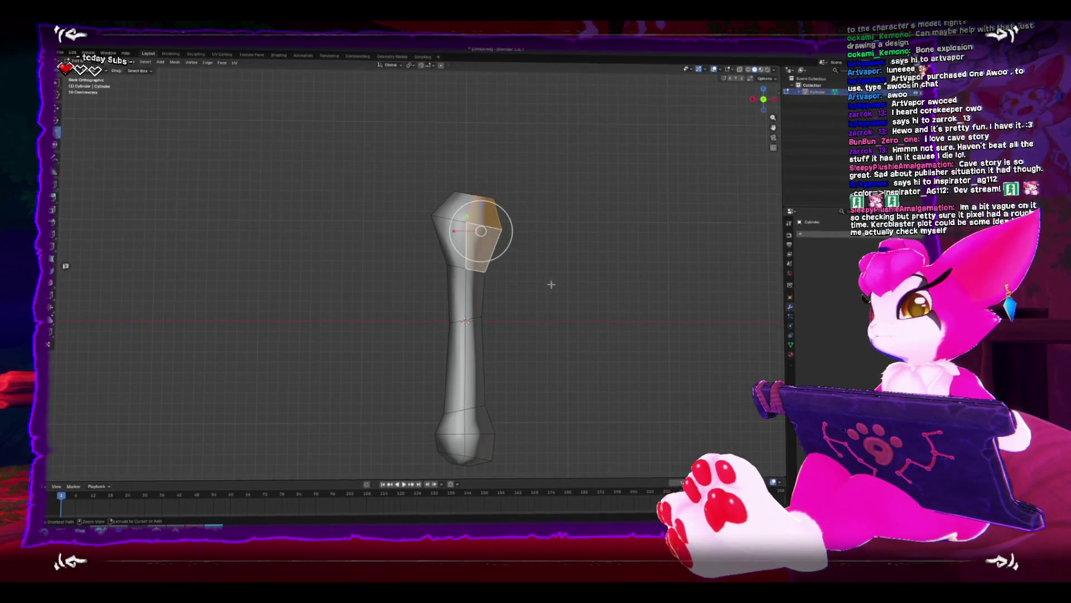
Select an edge loop across the shaft and move it upward.
{"action": "left_click", "coordinate": [476, 270], "text": "alt"}
{"action": "key", "text": "g"}
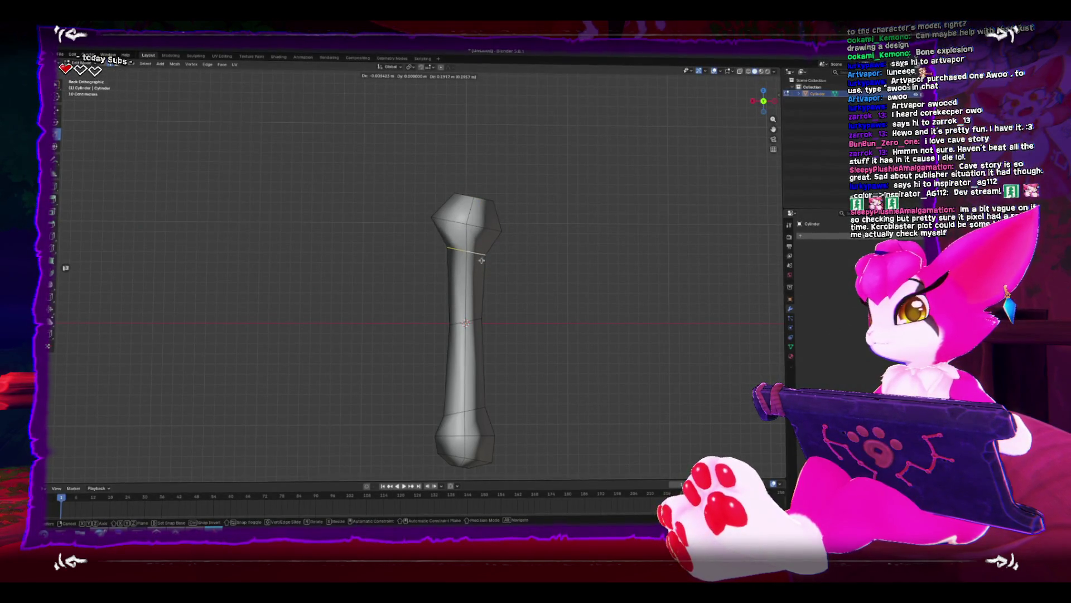
{"action": "left_click", "coordinate": [544, 274]}
{"action": "key", "text": "r"}
{"action": "right_click", "coordinate": [537, 279]}
{"action": "left_click", "coordinate": [466, 251]}
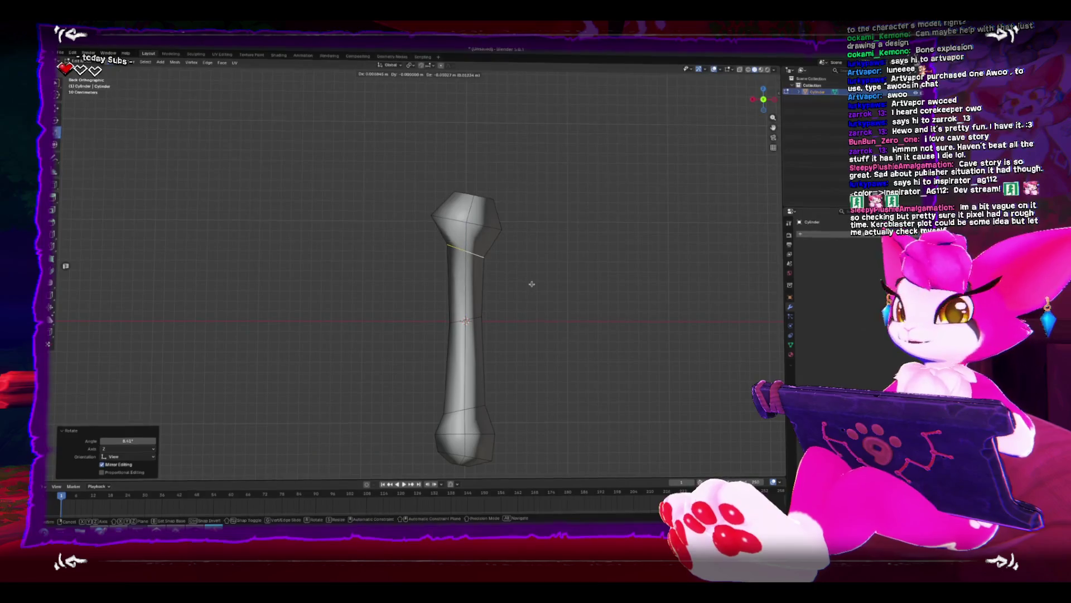
Move the top edge loop and tilt it by -19.3°.
{"action": "left_click", "coordinate": [447, 189], "text": "alt"}
{"action": "key", "text": "g"}
{"action": "left_click", "coordinate": [515, 207]}
{"action": "key", "text": "r"}
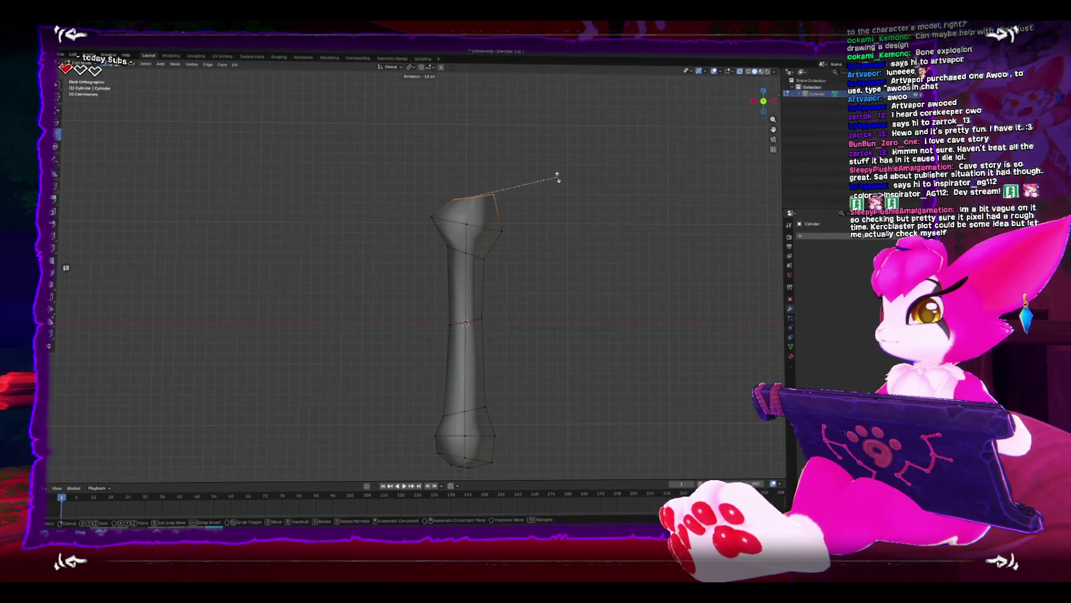
{"action": "left_click", "coordinate": [549, 172]}
{"action": "left_click", "coordinate": [550, 173]}
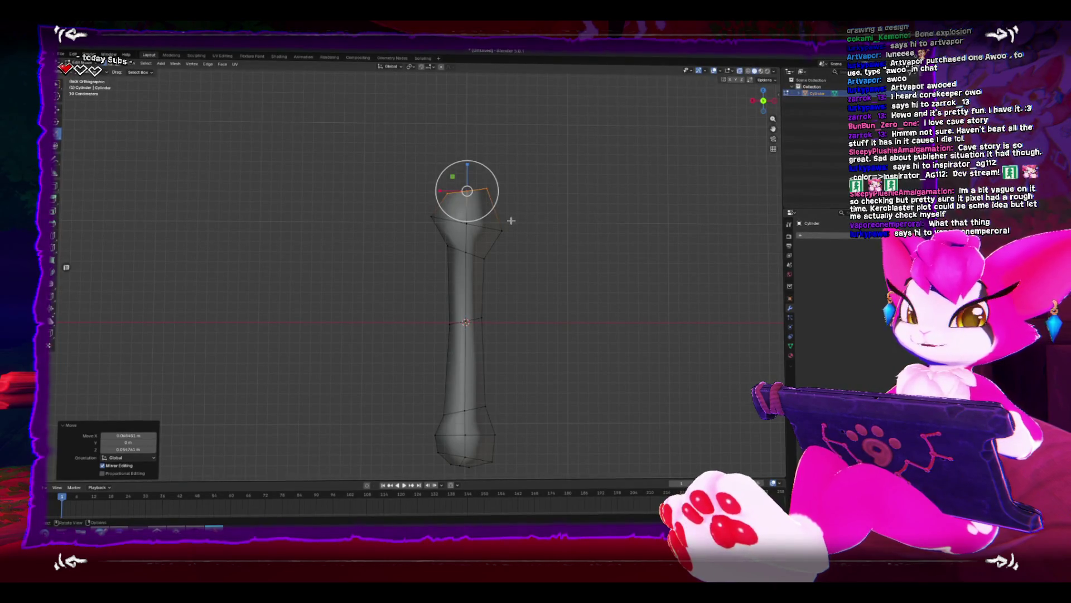
Return to Object Mode and orbit around the finished bone to a near-front view.
{"action": "key", "text": "Tab"}
{"action": "mouse_move", "coordinate": [554, 286]}
{"action": "left_mouse_down"}
{"action": "mouse_move", "coordinate": [517, 286]}
{"action": "mouse_move", "coordinate": [560, 285]}
{"action": "left_mouse_up"}
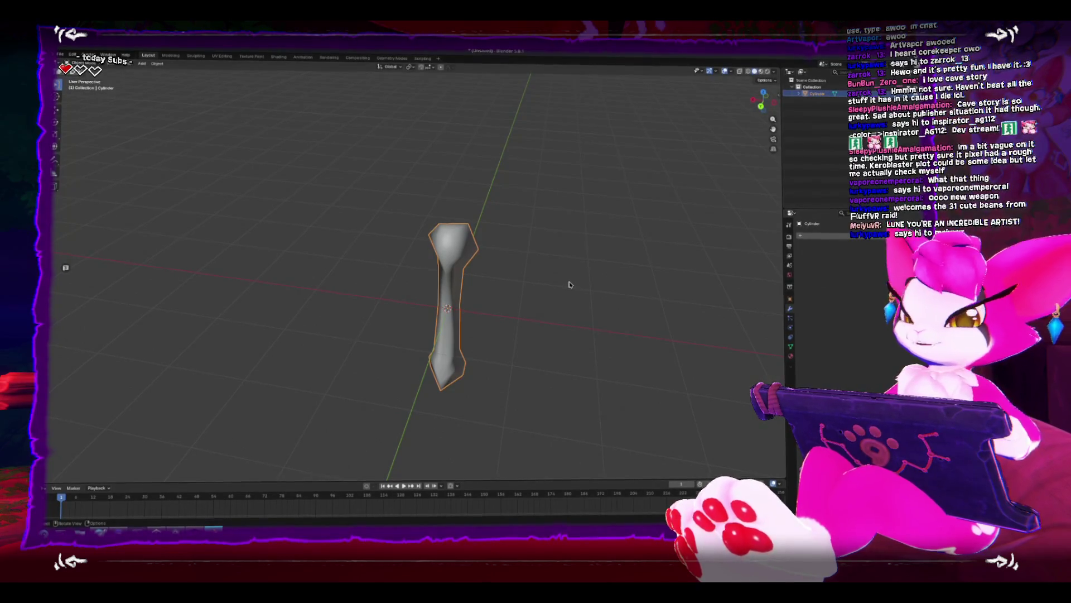
{"action": "mouse_move", "coordinate": [587, 221]}
{"action": "left_mouse_down"}
{"action": "mouse_move", "coordinate": [514, 196]}
{"action": "mouse_move", "coordinate": [557, 198]}
{"action": "left_mouse_up"}
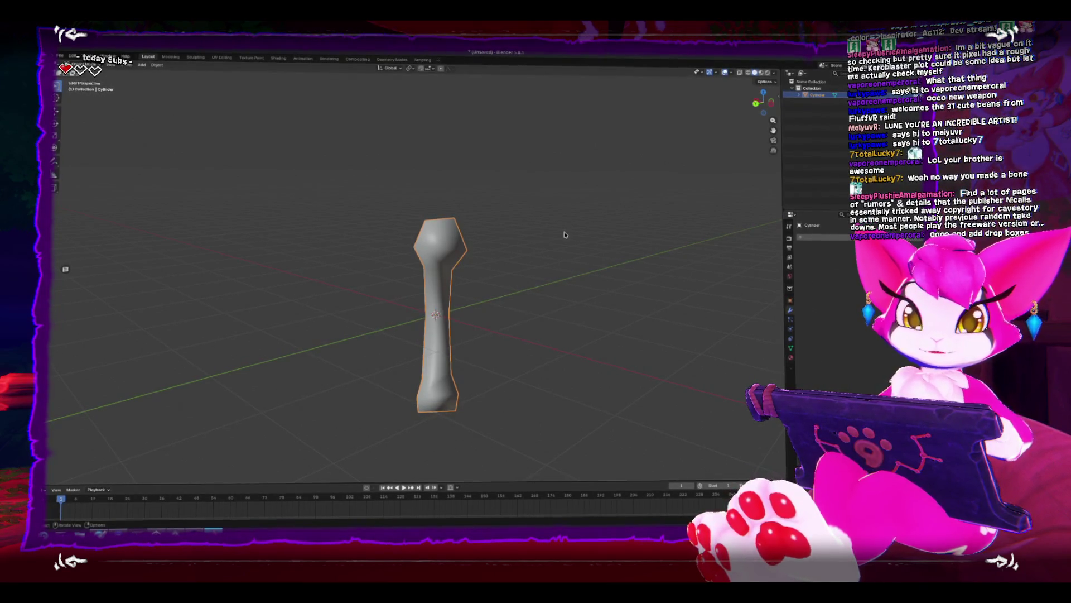
In face select mode, extrude the bone's top face upward.
{"action": "mouse_move", "coordinate": [509, 203]}
{"action": "left_mouse_down"}
{"action": "mouse_move", "coordinate": [503, 294]}
{"action": "mouse_move", "coordinate": [407, 241]}
{"action": "left_mouse_up"}
{"action": "key", "text": "Tab"}
{"action": "key", "text": "3"}
{"action": "left_click", "coordinate": [396, 222]}
{"action": "key", "text": "KP_1"}
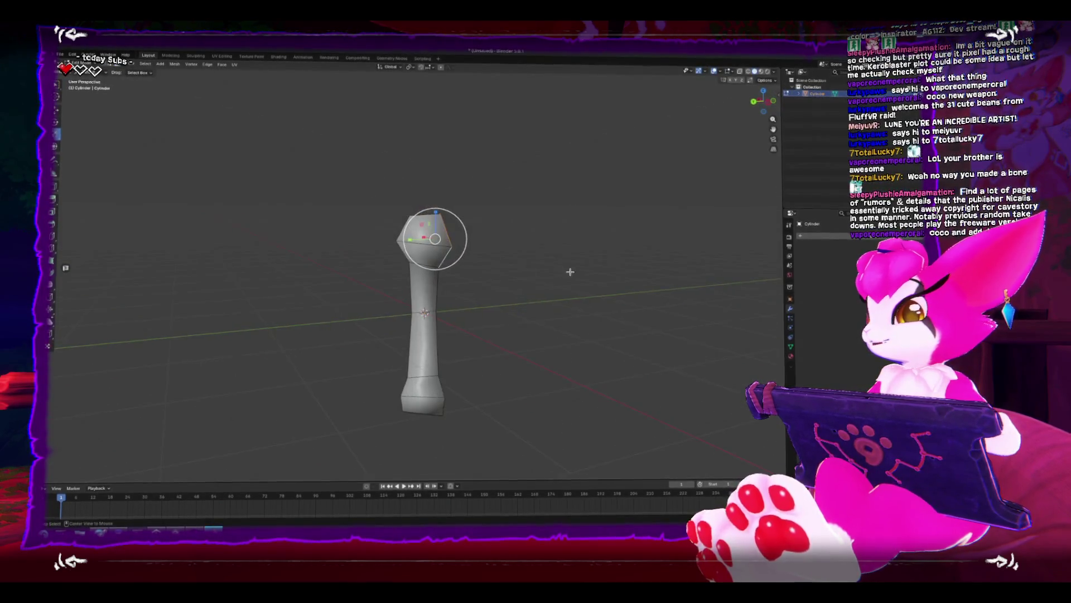
{"action": "left_click_drag", "start_coordinate": [412, 271], "coordinate": [463, 338]}
{"action": "key", "text": "e"}
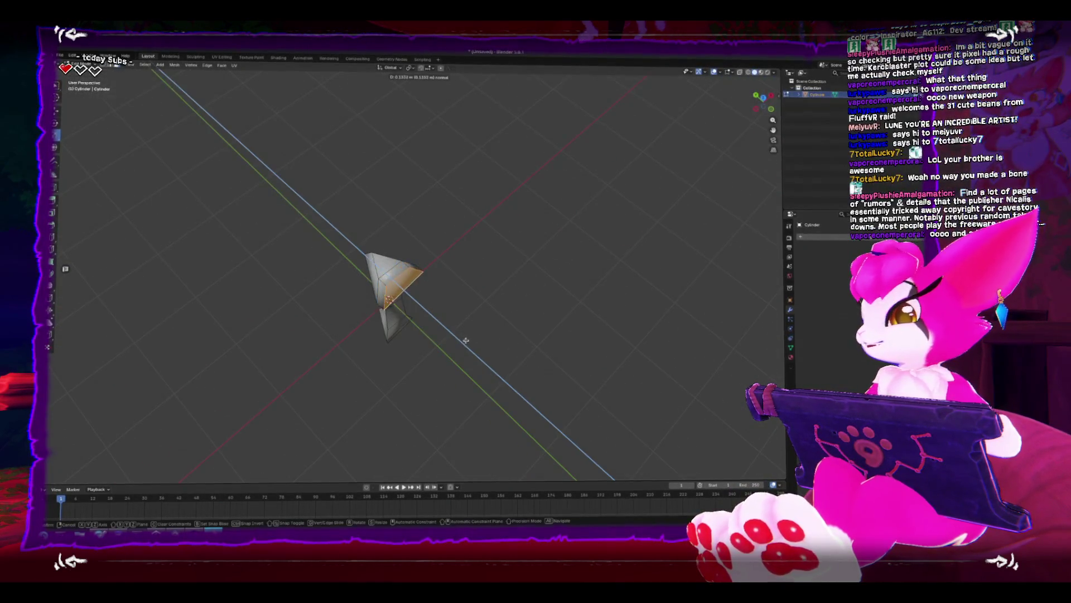
{"action": "left_click", "coordinate": [439, 327]}
Shrink the extruded top face from the left view.
{"action": "key", "text": "ctrl+KP_3"}
{"action": "key", "text": "s"}
{"action": "left_click", "coordinate": [536, 292]}
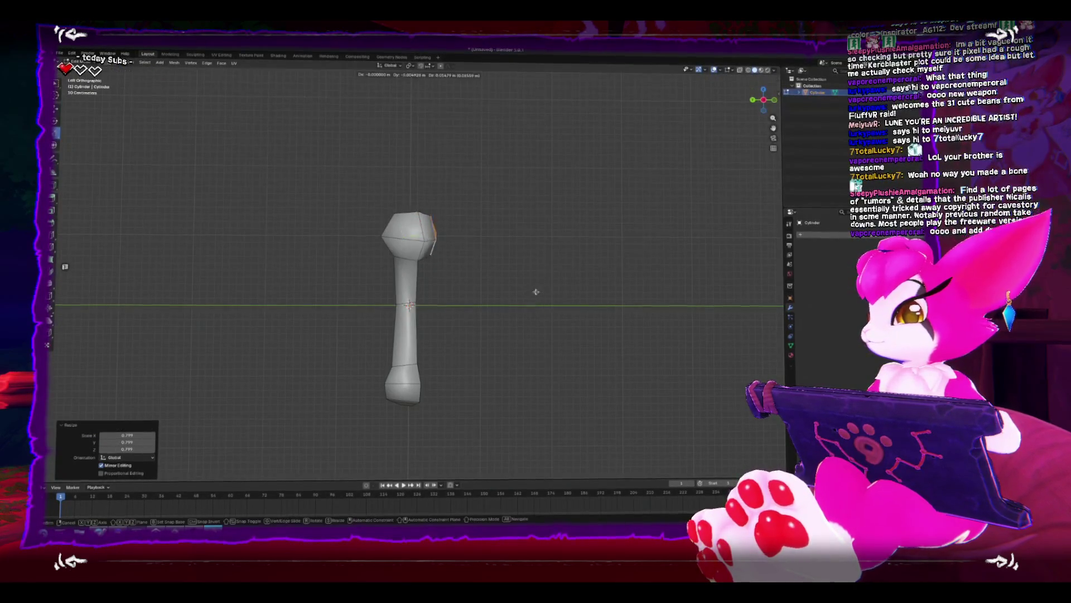
{"action": "key", "text": "g"}
{"action": "key", "text": "Escape"}
Box-select the head vertices and tilt the head slightly.
{"action": "key", "text": "1"}
{"action": "mouse_move", "coordinate": [318, 182]}
{"action": "left_mouse_down"}
{"action": "mouse_move", "coordinate": [482, 268]}
{"action": "mouse_move", "coordinate": [391, 271]}
{"action": "left_mouse_up"}
{"action": "key", "text": "r"}
{"action": "left_click", "coordinate": [469, 259]}
Dissolve the edges of a face in the middle of the shaft.
{"action": "left_click", "coordinate": [389, 274]}
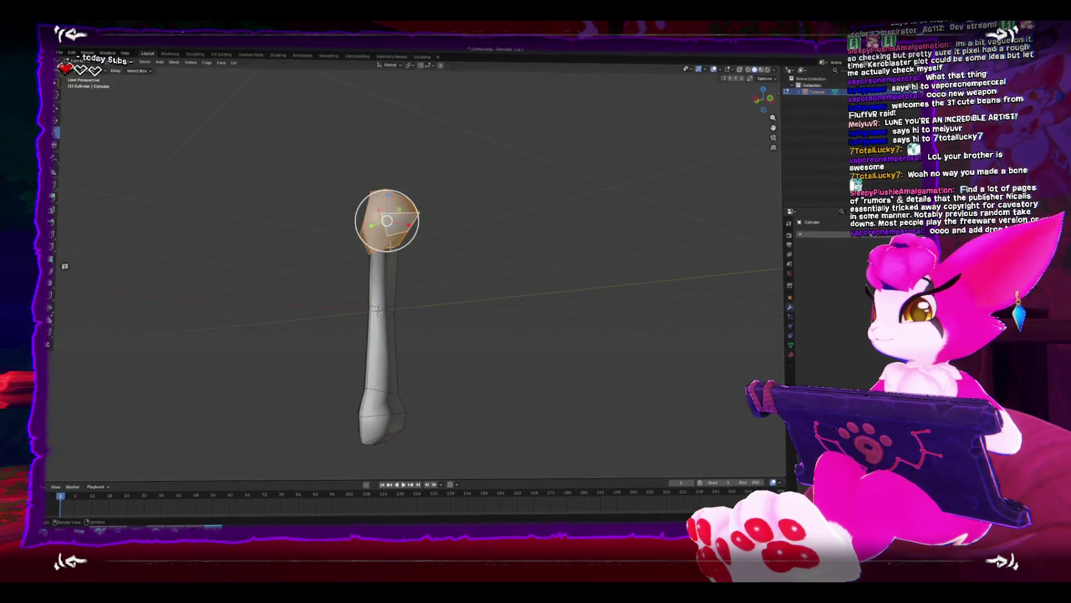
{"action": "key", "text": "x"}
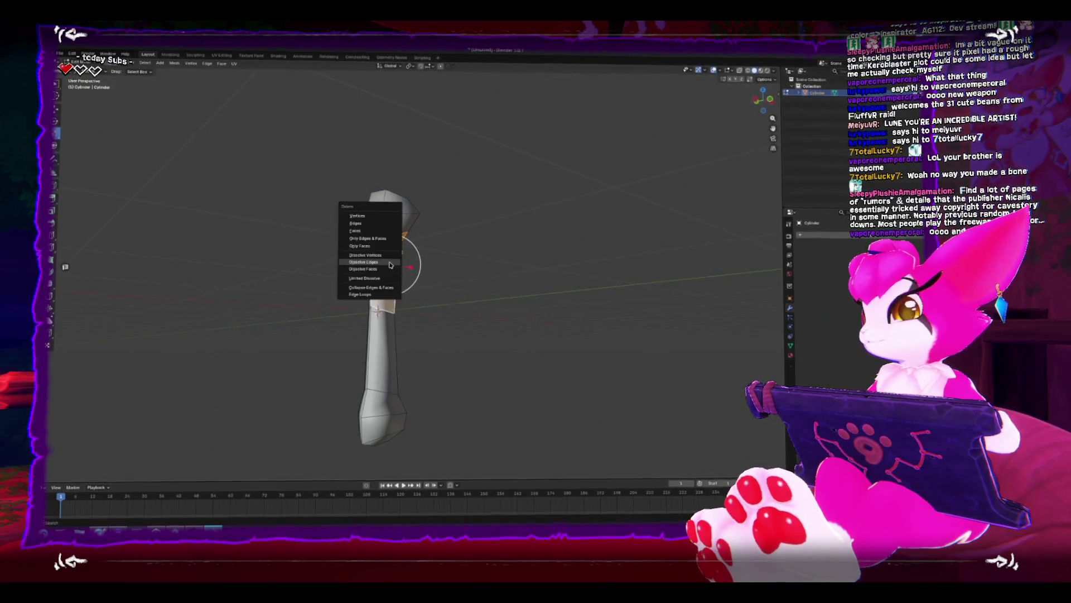
{"action": "left_click", "coordinate": [383, 255]}
{"action": "left_click_drag", "start_coordinate": [382, 254], "coordinate": [389, 278]}
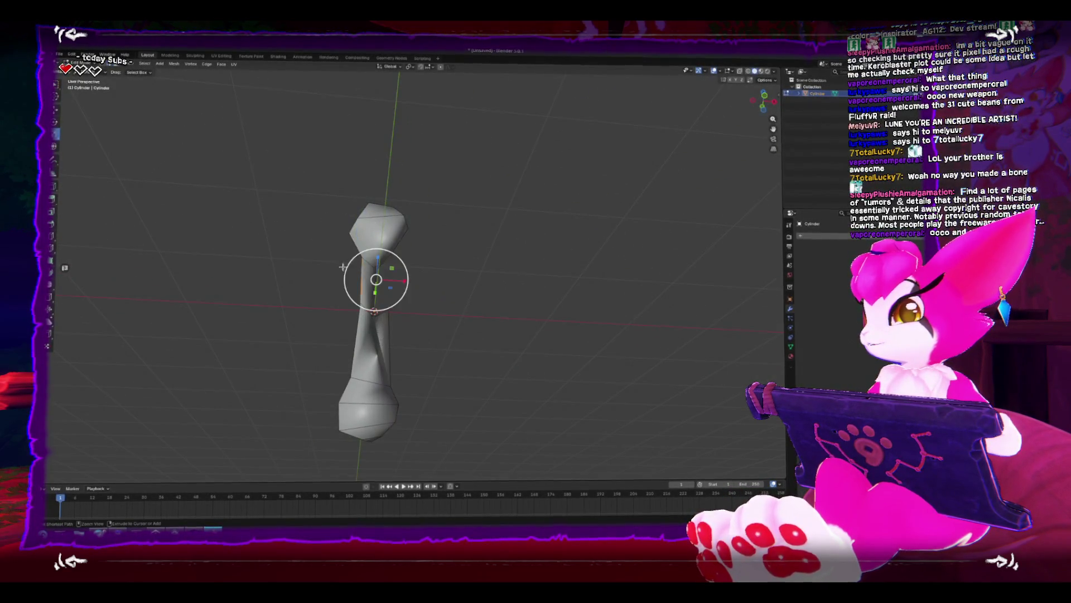
Delete a mid-shaft face to leave a hole, and inspect it.
{"action": "left_click", "coordinate": [390, 281]}
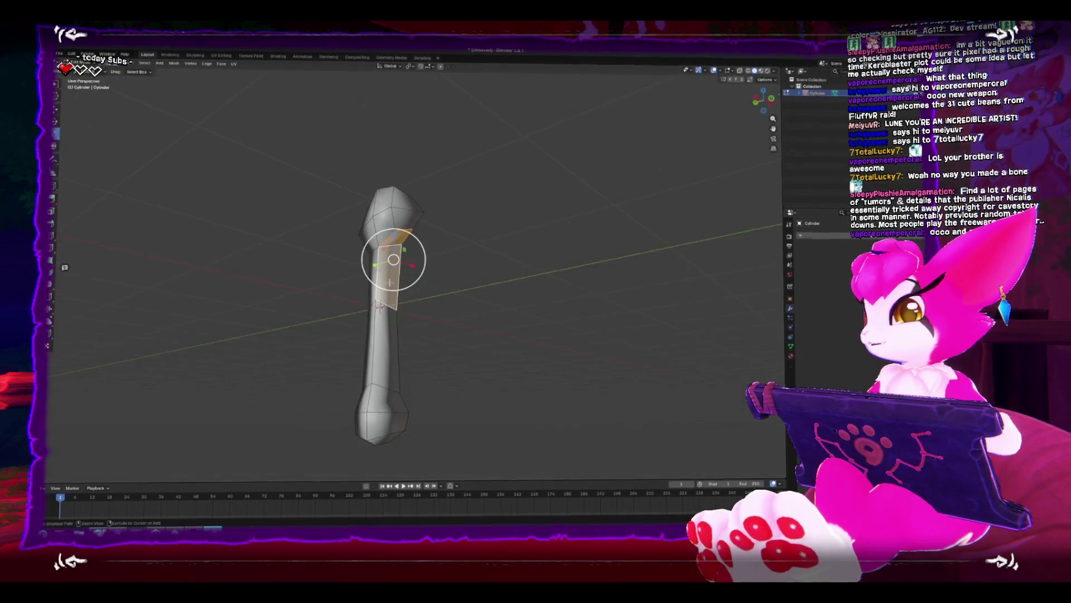
{"action": "key", "text": "x"}
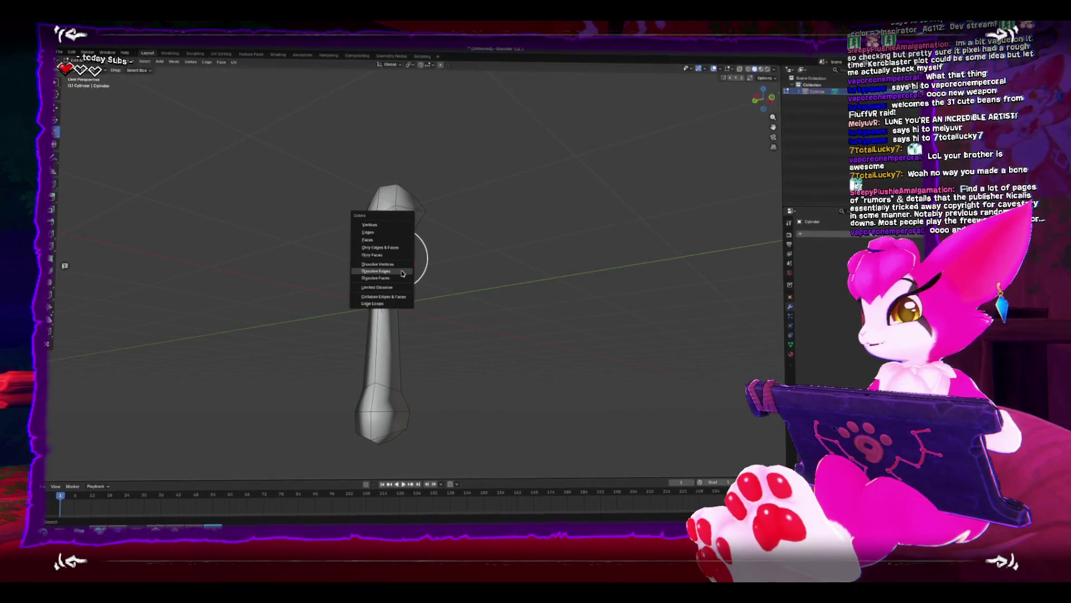
{"action": "left_click", "coordinate": [394, 241]}
{"action": "left_click", "coordinate": [382, 245]}
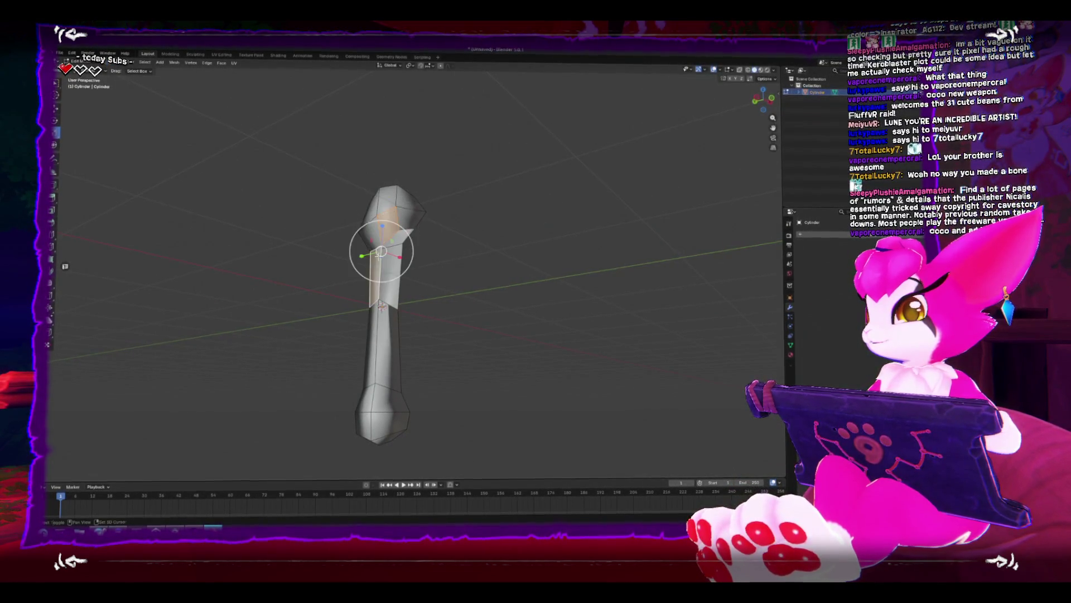
{"action": "mouse_move", "coordinate": [388, 270]}
{"action": "left_mouse_down"}
{"action": "mouse_move", "coordinate": [377, 249]}
{"action": "mouse_move", "coordinate": [442, 249]}
{"action": "mouse_move", "coordinate": [463, 263]}
{"action": "left_mouse_up"}
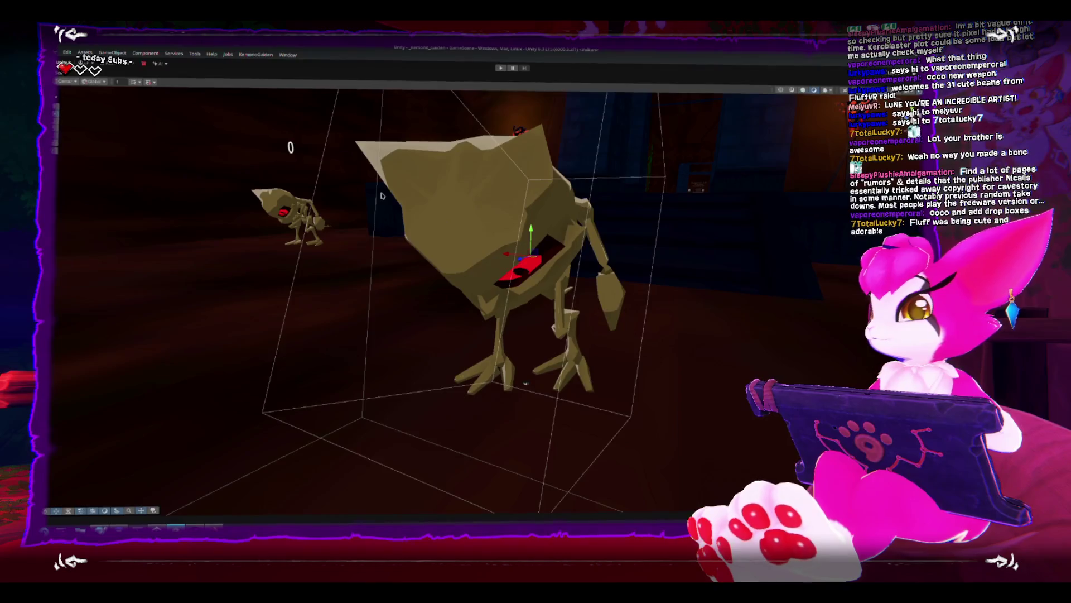
Select the skeleton's eye_dark mesh, orbit around the skeleton, and start play mode.
{"action": "left_click", "coordinate": [385, 194]}
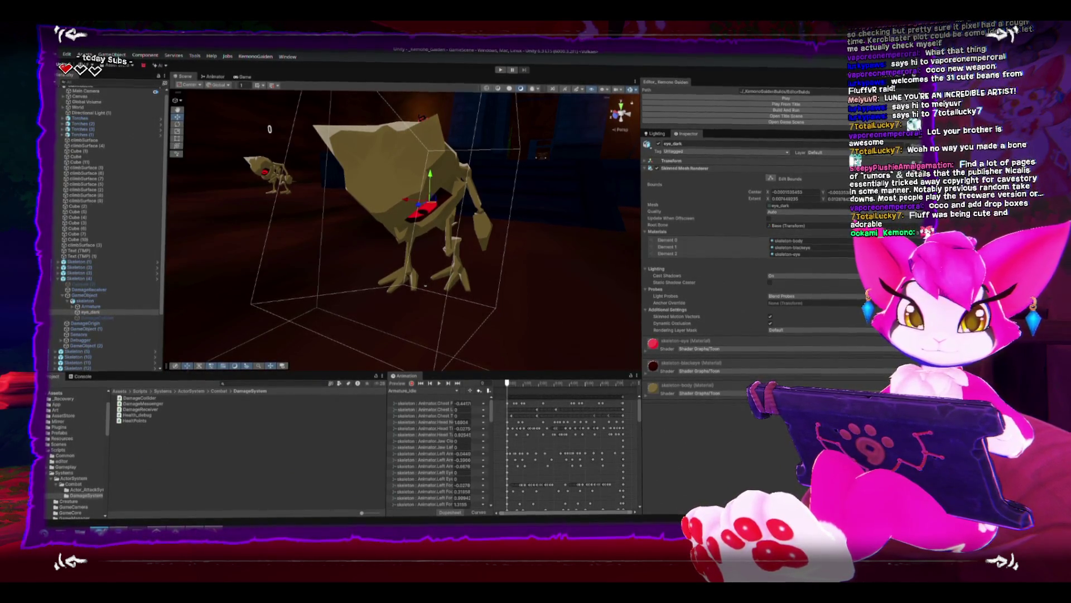
{"action": "left_click_drag", "start_coordinate": [286, 291], "coordinate": [460, 186]}
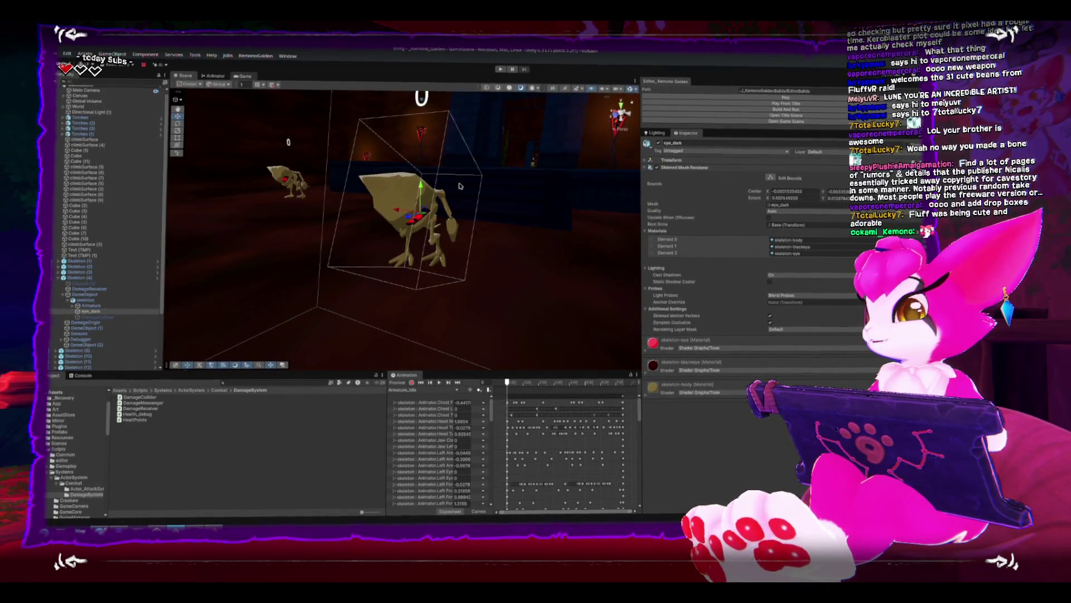
{"action": "key", "text": "ctrl+p"}
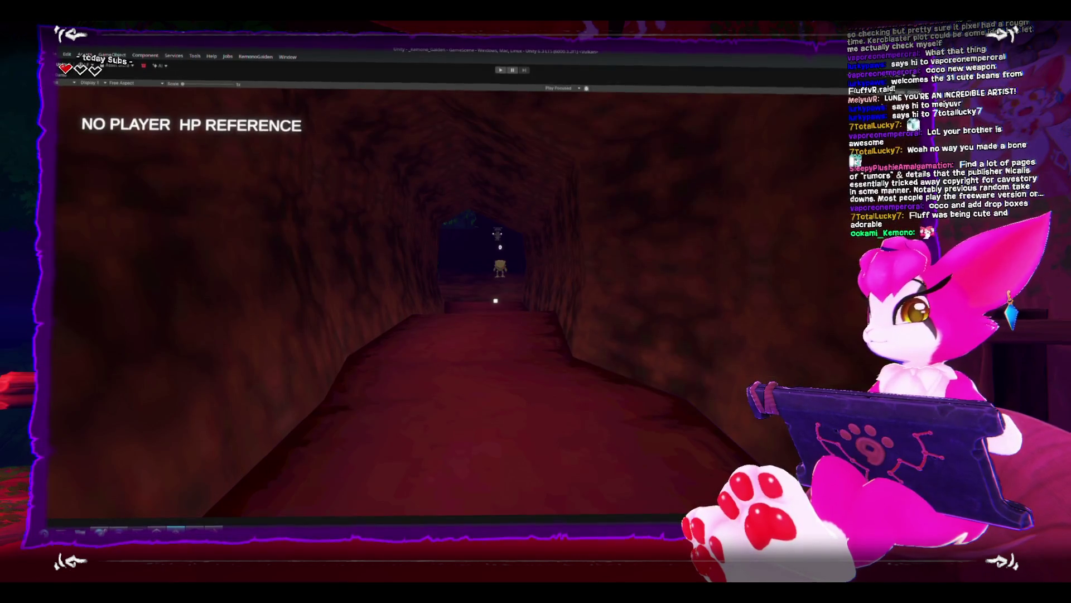
Restart the game, fight the skeleton in the tunnel, pause with Escape, then stop playing.
{"action": "key", "text": "ctrl+p"}
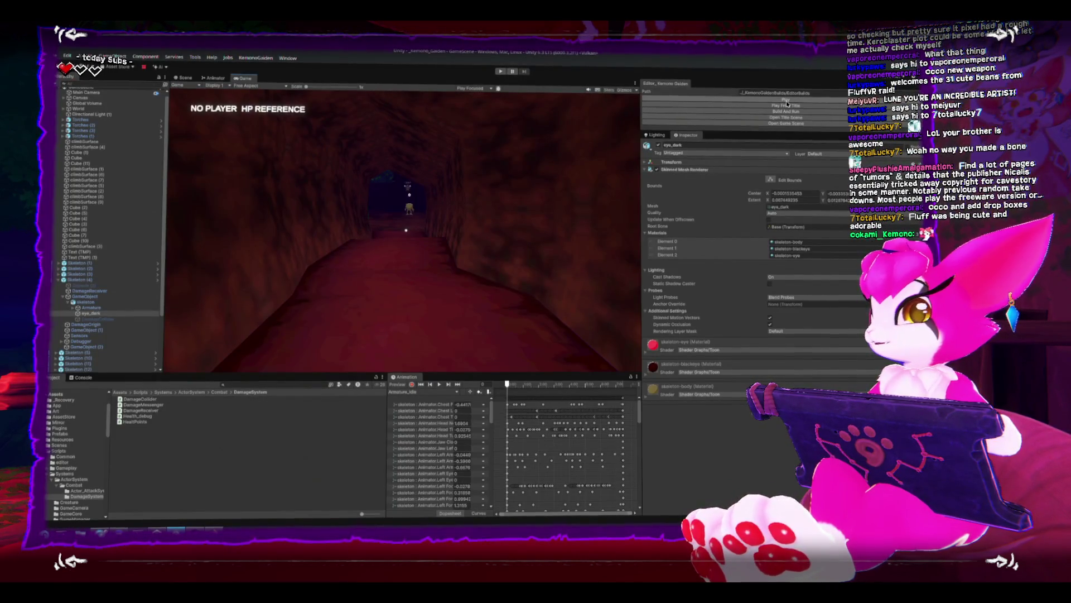
{"action": "left_click", "coordinate": [787, 102]}
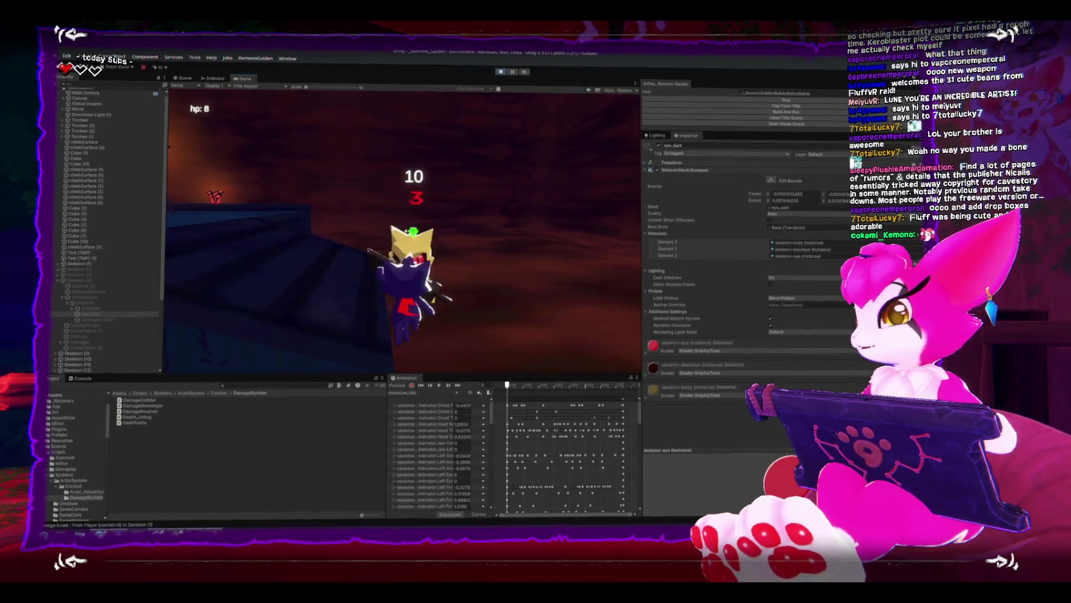
{"action": "key", "text": "Escape"}
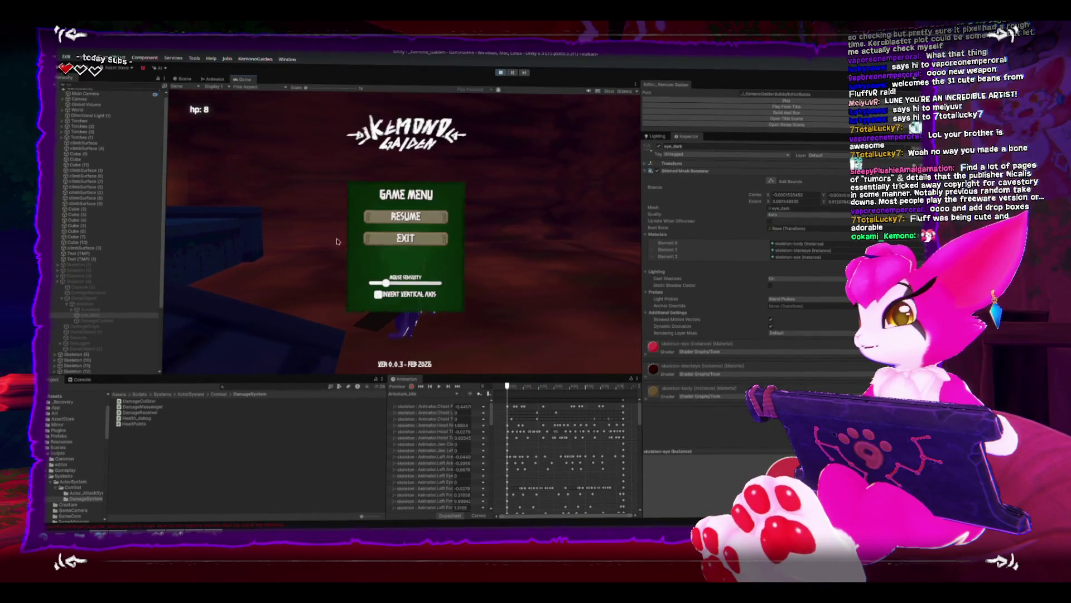
{"action": "left_click", "coordinate": [499, 70]}
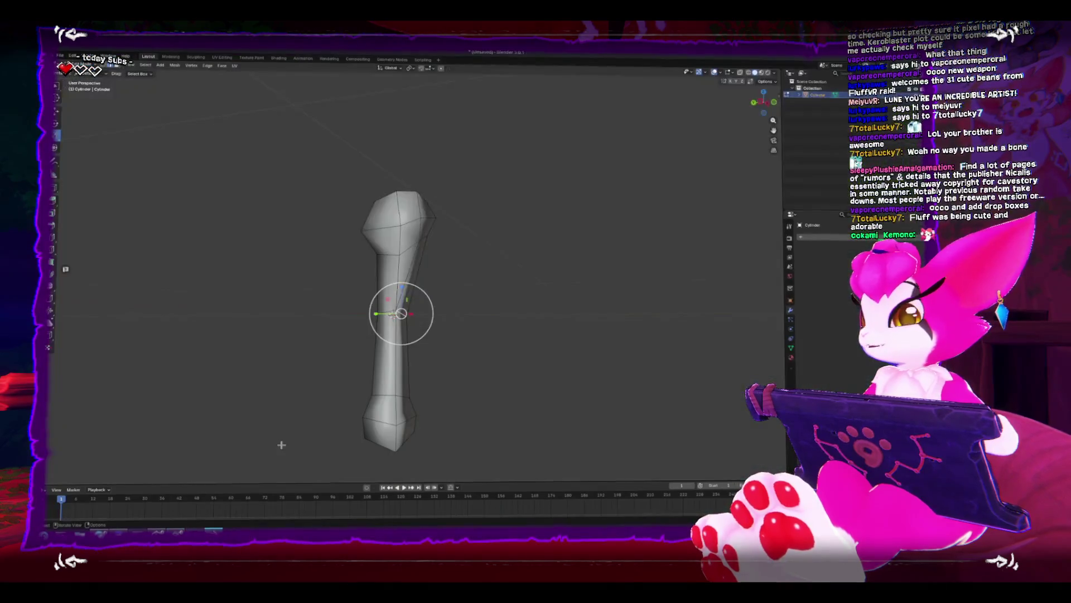
From the side view, shift the bone's top vertices to reshape the knob.
{"action": "mouse_move", "coordinate": [451, 325]}
{"action": "left_mouse_down"}
{"action": "mouse_move", "coordinate": [444, 353]}
{"action": "mouse_move", "coordinate": [490, 318]}
{"action": "mouse_move", "coordinate": [398, 332]}
{"action": "mouse_move", "coordinate": [335, 326]}
{"action": "mouse_move", "coordinate": [385, 311]}
{"action": "mouse_move", "coordinate": [497, 311]}
{"action": "mouse_move", "coordinate": [401, 304]}
{"action": "mouse_move", "coordinate": [380, 276]}
{"action": "left_mouse_up"}
{"action": "mouse_move", "coordinate": [394, 232]}
{"action": "left_mouse_down"}
{"action": "mouse_move", "coordinate": [462, 258]}
{"action": "mouse_move", "coordinate": [348, 255]}
{"action": "left_mouse_up"}
{"action": "key", "text": "KP_3"}
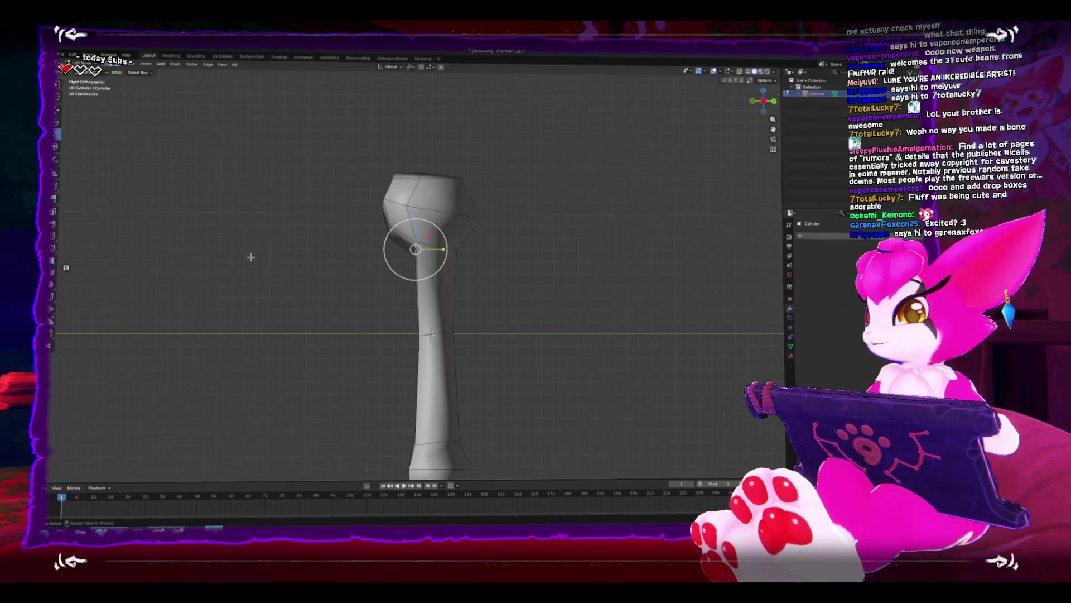
{"action": "key", "text": "g"}
{"action": "right_click", "coordinate": [363, 275]}
{"action": "mouse_move", "coordinate": [340, 147]}
{"action": "left_mouse_down"}
{"action": "mouse_move", "coordinate": [394, 239]}
{"action": "mouse_move", "coordinate": [425, 259]}
{"action": "left_mouse_up"}
{"action": "key", "text": "g"}
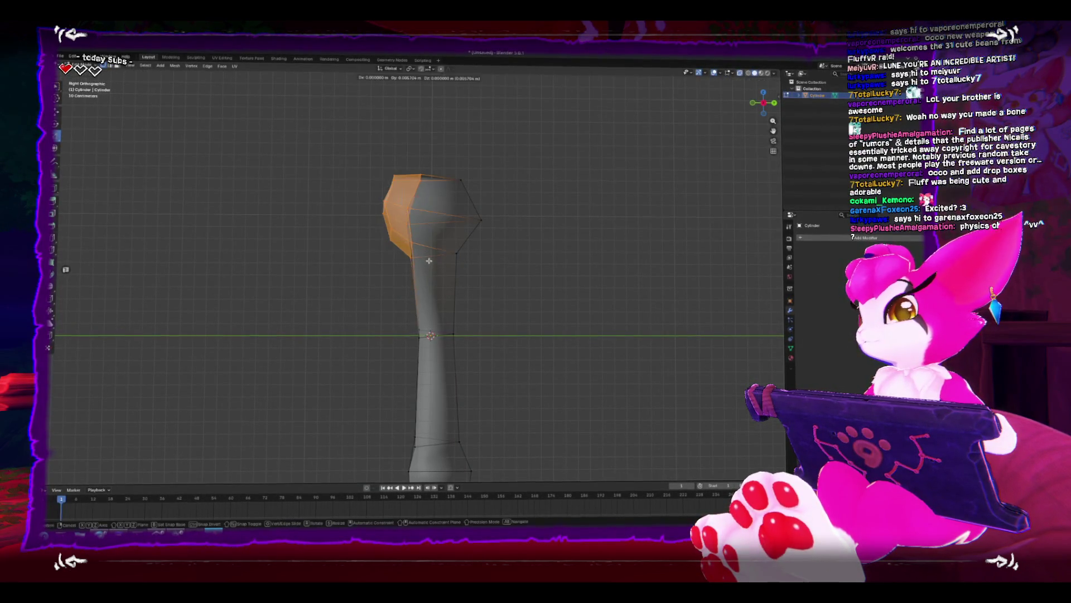
{"action": "left_click", "coordinate": [414, 253]}
{"action": "left_click", "coordinate": [418, 249]}
{"action": "key", "text": "g"}
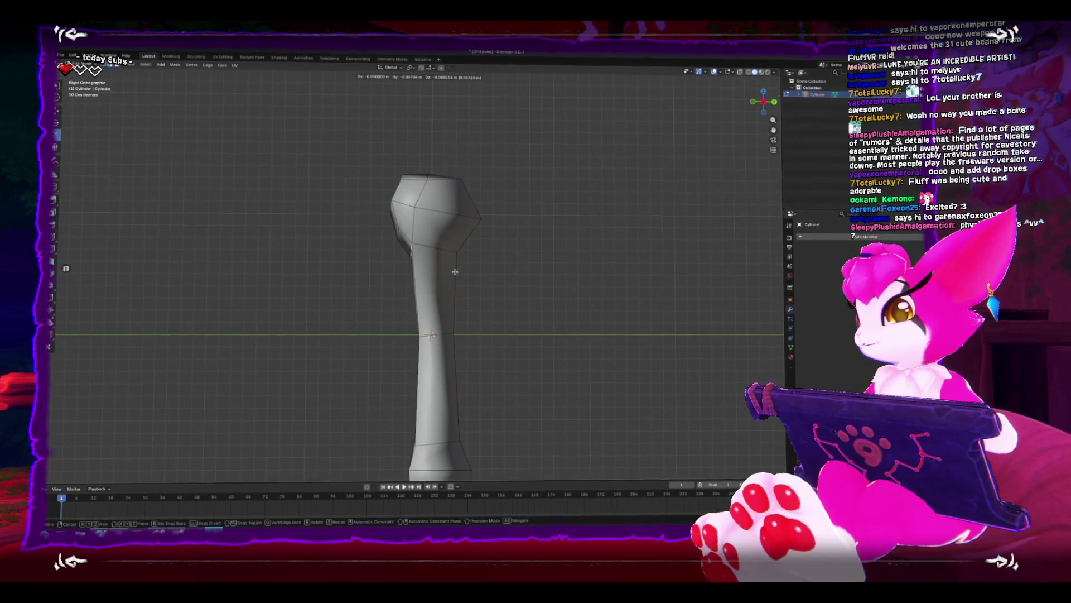
{"action": "left_click", "coordinate": [453, 272]}
Add a centred edge loop on the upper shaft and scale it down to slim it.
{"action": "scroll", "coordinate": [453, 272], "scroll_direction": "down", "scroll_amount": 5}
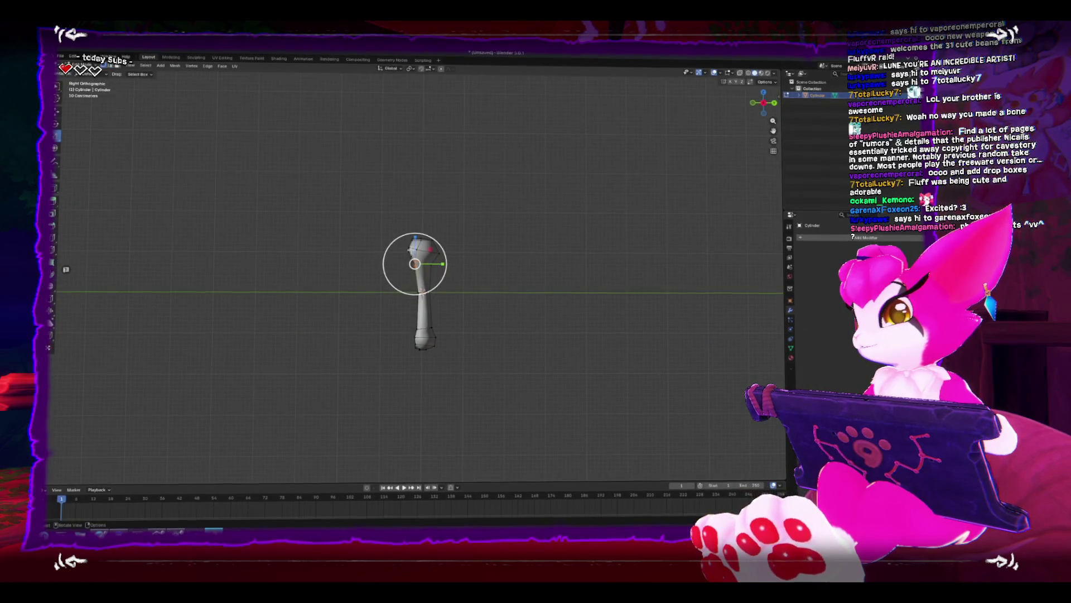
{"action": "key", "text": "Tab"}
{"action": "left_click", "coordinate": [525, 310]}
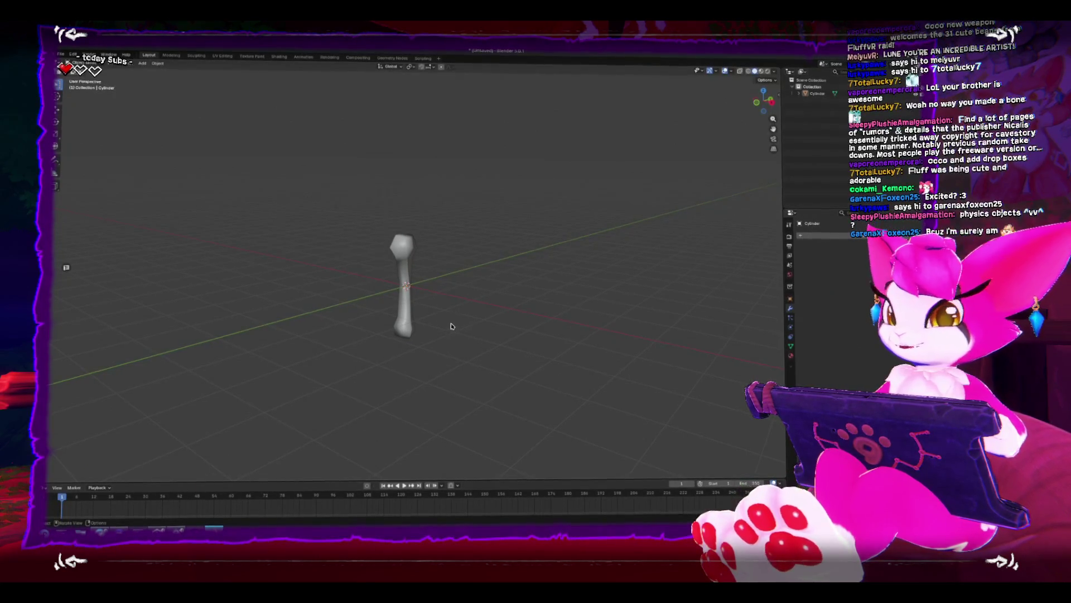
{"action": "scroll", "coordinate": [429, 295], "scroll_direction": "up", "scroll_amount": 2}
{"action": "left_click", "coordinate": [410, 296]}
{"action": "key", "text": "Tab"}
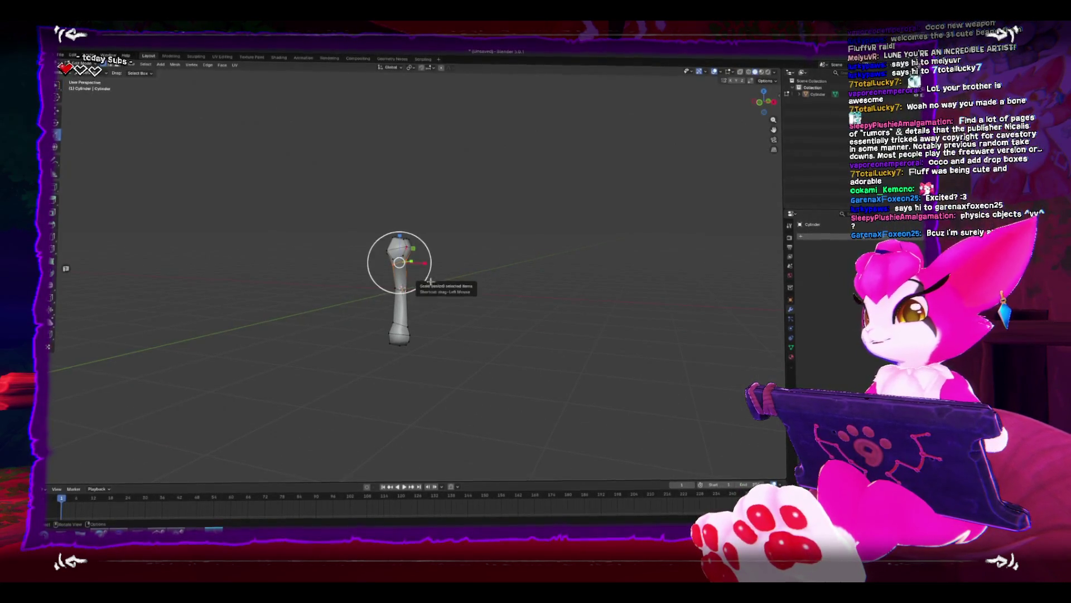
{"action": "scroll", "coordinate": [424, 273], "scroll_direction": "up", "scroll_amount": 3}
{"action": "key", "text": "ctrl+r"}
{"action": "left_click", "coordinate": [424, 273]}
{"action": "right_click", "coordinate": [430, 277]}
{"action": "key", "text": "s"}
{"action": "left_click", "coordinate": [451, 333]}
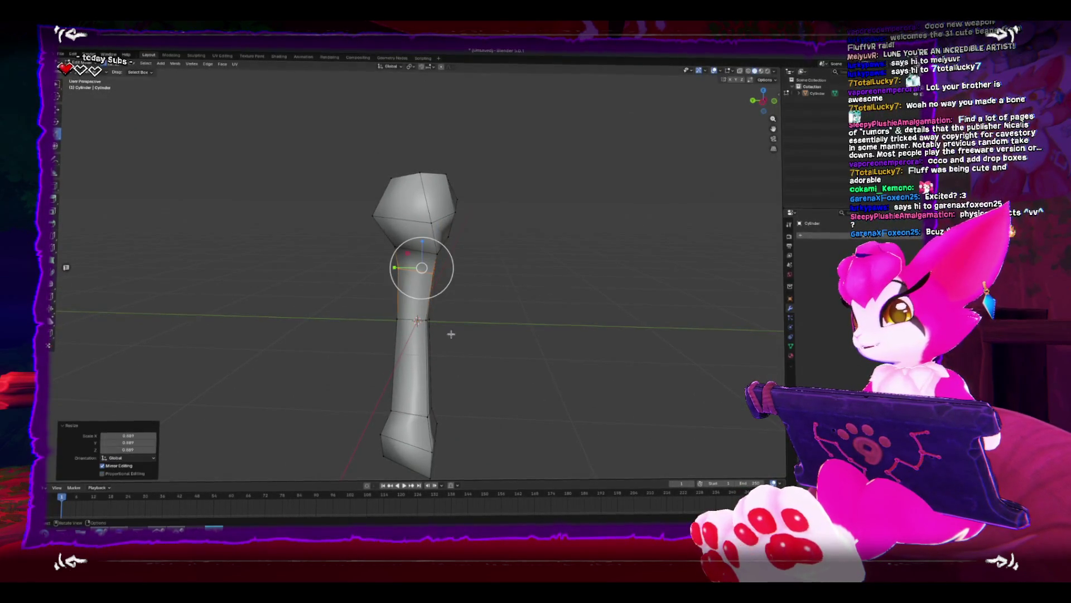
Check the new loop from the left view and return to Object Mode.
{"action": "key", "text": "ctrl+KP_3"}
{"action": "key", "text": "g"}
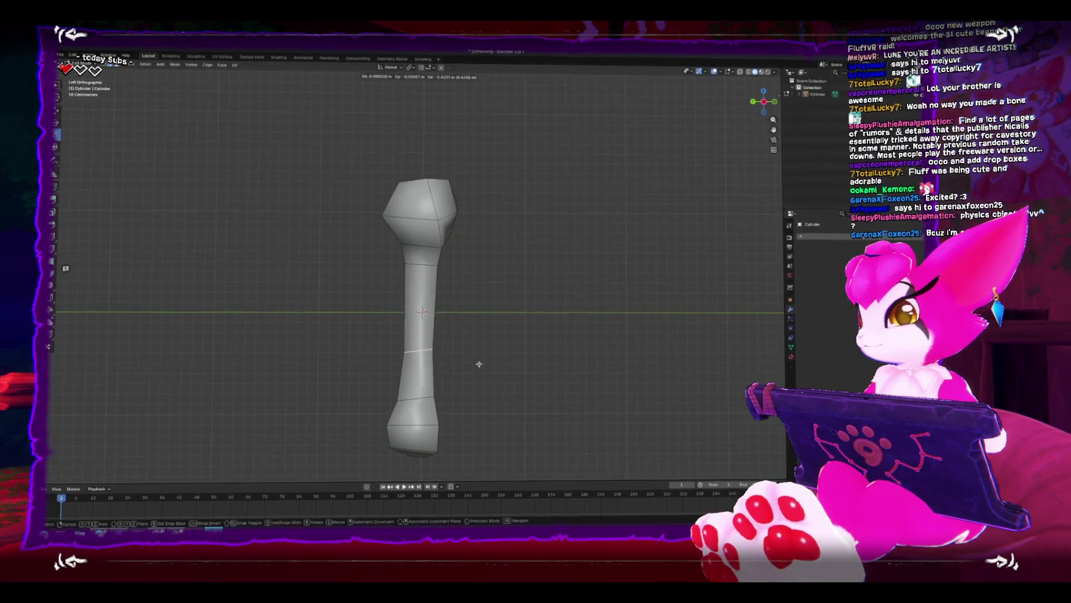
{"action": "right_click", "coordinate": [419, 371]}
{"action": "key", "text": "s"}
{"action": "right_click", "coordinate": [533, 323]}
{"action": "key", "text": "Tab"}
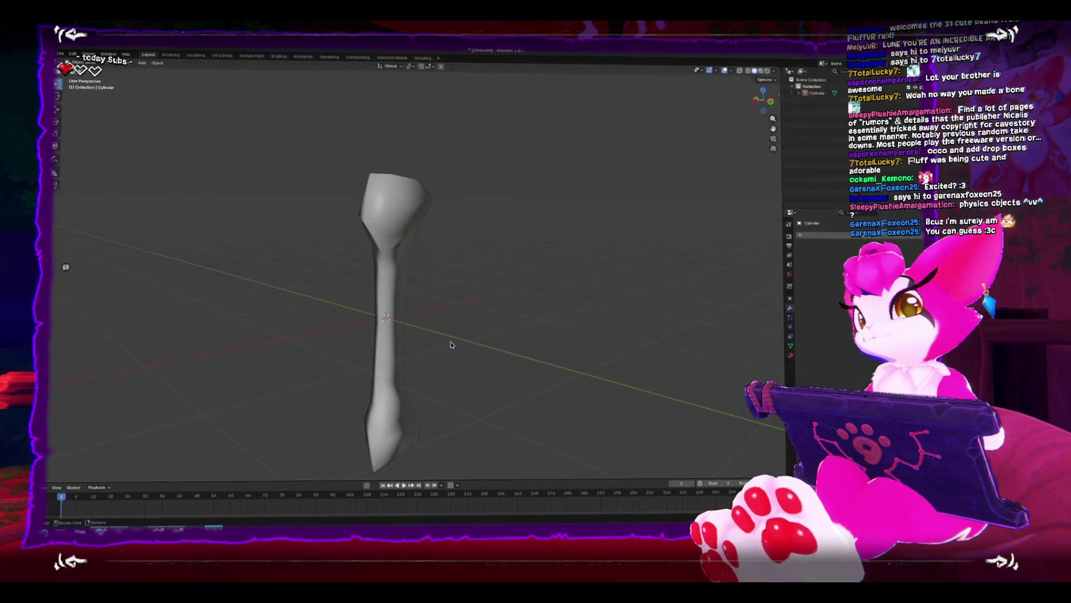
{"action": "scroll", "coordinate": [451, 344], "scroll_direction": "down", "scroll_amount": 5}
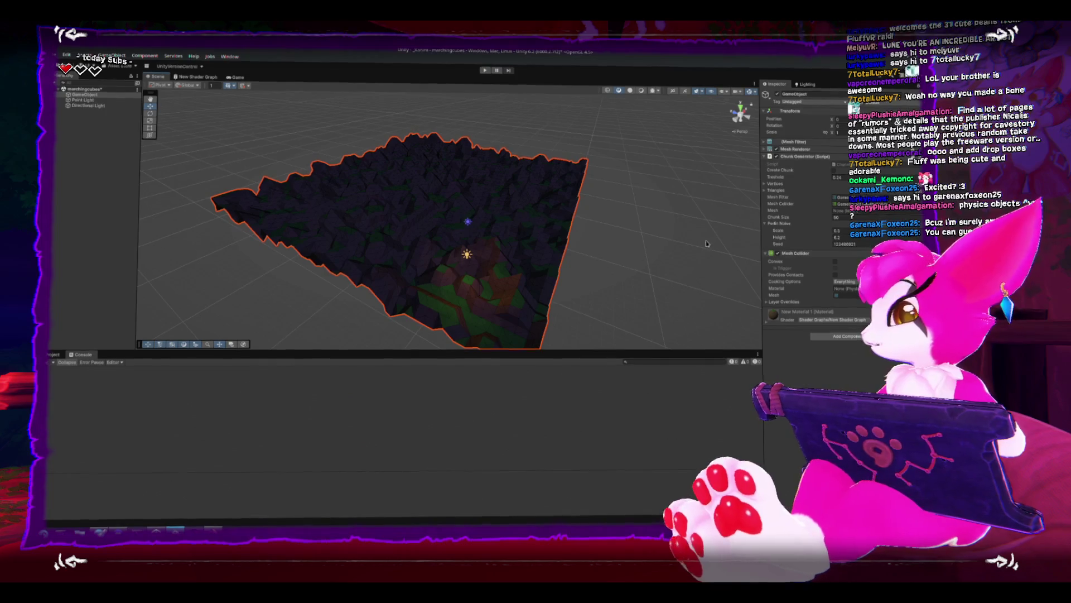
Set Chunk Size to 2 and set the Perlin noise Height to 22.
{"action": "left_click", "coordinate": [836, 217]}
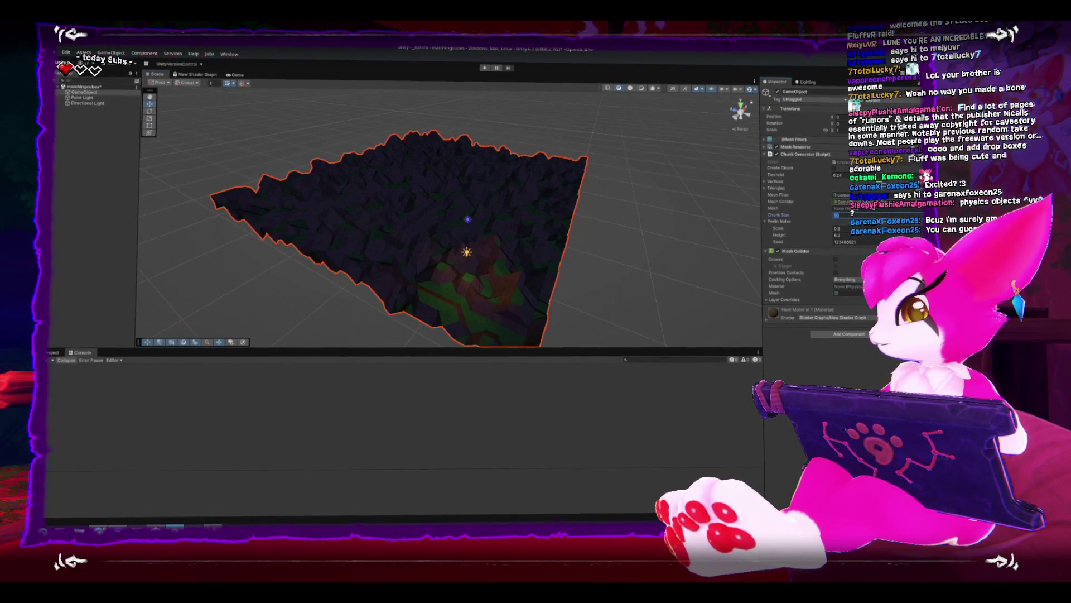
{"action": "type", "text": "25"}
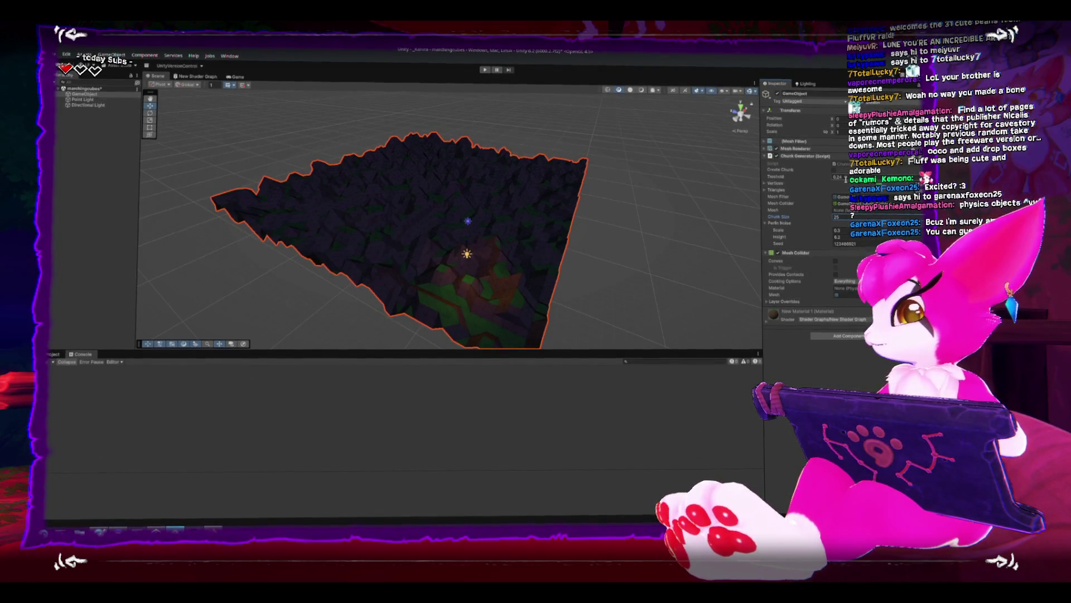
{"action": "mouse_move", "coordinate": [580, 195]}
{"action": "left_mouse_down"}
{"action": "mouse_move", "coordinate": [595, 199]}
{"action": "mouse_move", "coordinate": [505, 167]}
{"action": "mouse_move", "coordinate": [499, 187]}
{"action": "mouse_move", "coordinate": [516, 207]}
{"action": "mouse_move", "coordinate": [506, 191]}
{"action": "left_mouse_up"}
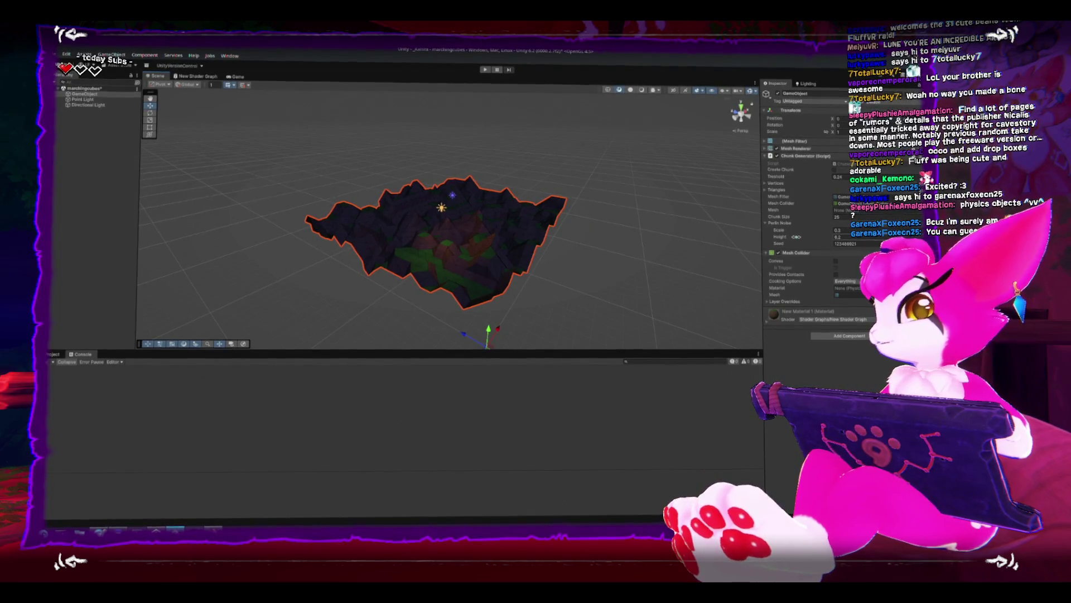
{"action": "left_click_drag", "start_coordinate": [796, 237], "coordinate": [834, 237]}
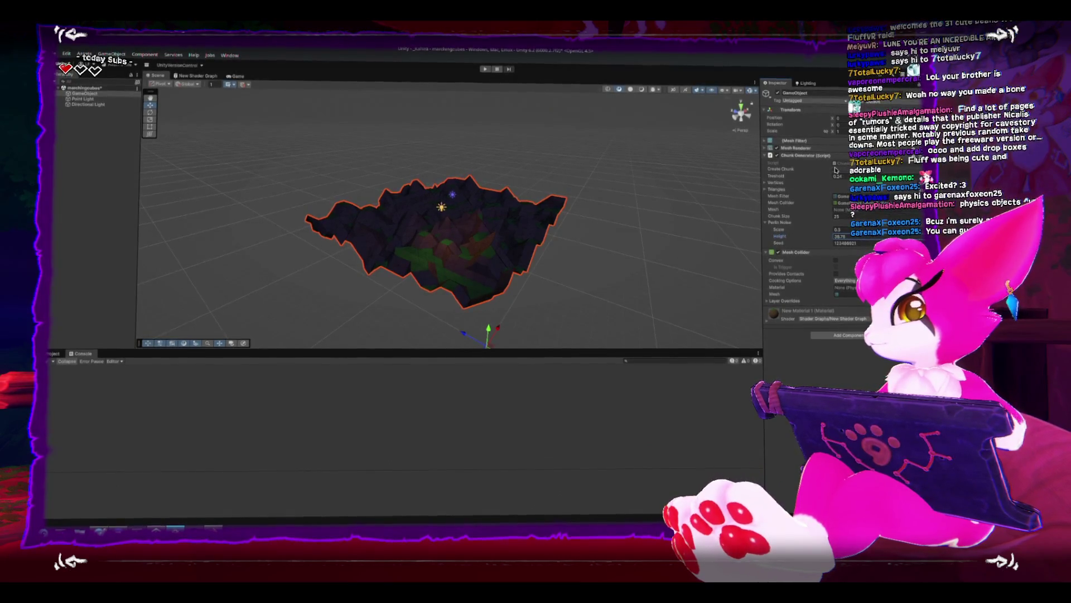
{"action": "left_click_drag", "start_coordinate": [548, 182], "coordinate": [561, 183]}
{"action": "left_click_drag", "start_coordinate": [781, 236], "coordinate": [771, 239]}
{"action": "left_click", "coordinate": [679, 198]}
Orbit and zoom around the tall spiky terrain, then switch back to Blender.
{"action": "left_click_drag", "start_coordinate": [679, 199], "coordinate": [498, 208]}
{"action": "scroll", "coordinate": [498, 207], "scroll_direction": "up", "scroll_amount": 10}
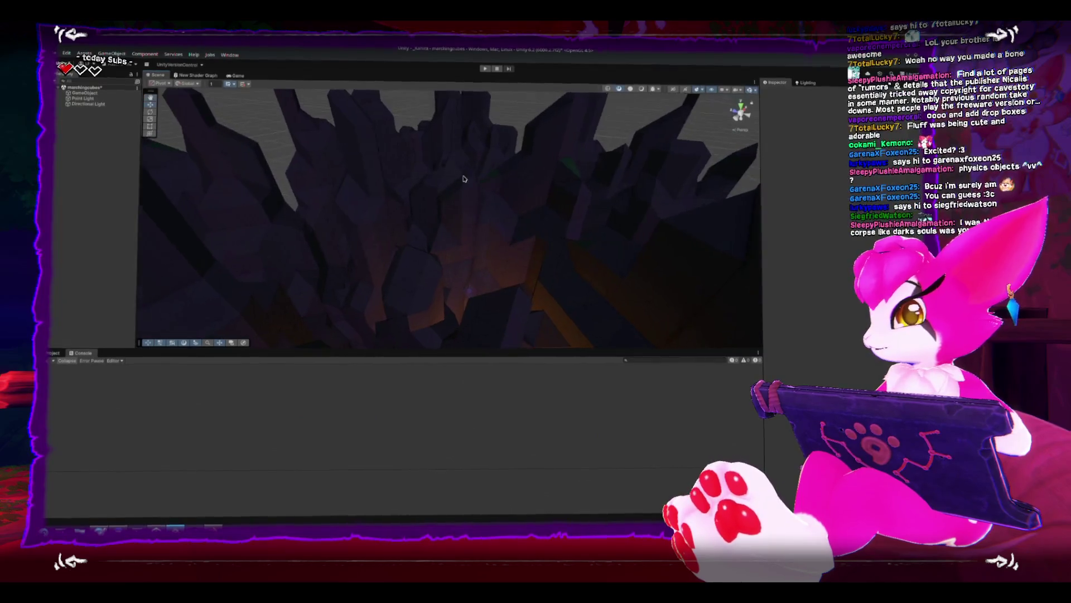
{"action": "scroll", "coordinate": [464, 178], "scroll_direction": "down", "scroll_amount": 8}
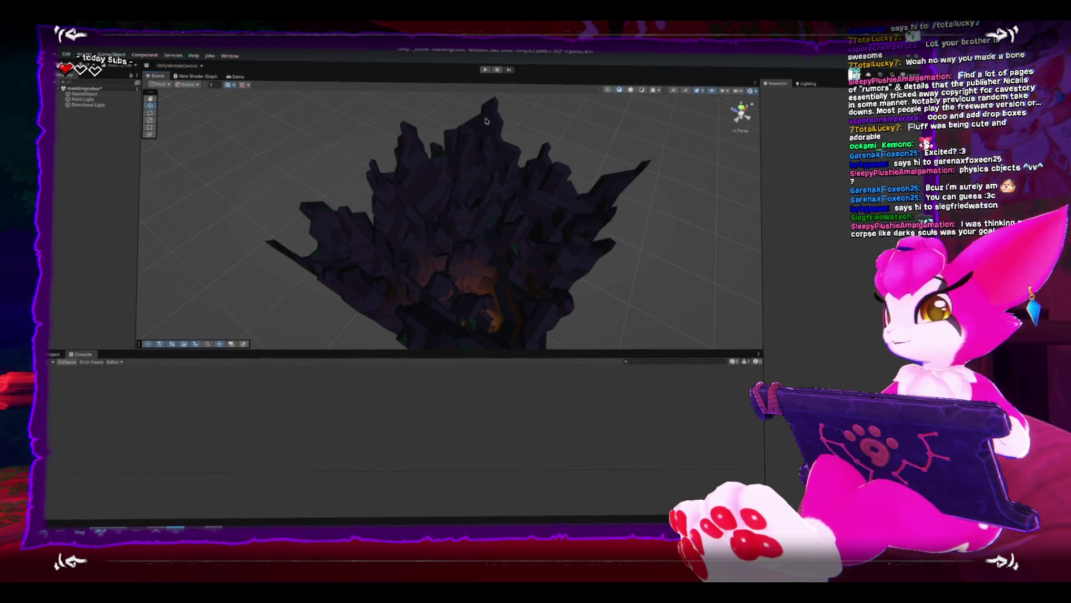
{"action": "mouse_move", "coordinate": [394, 205]}
{"action": "left_mouse_down"}
{"action": "mouse_move", "coordinate": [342, 217]}
{"action": "mouse_move", "coordinate": [334, 186]}
{"action": "mouse_move", "coordinate": [551, 192]}
{"action": "mouse_move", "coordinate": [547, 234]}
{"action": "mouse_move", "coordinate": [661, 262]}
{"action": "mouse_move", "coordinate": [434, 182]}
{"action": "left_mouse_up"}
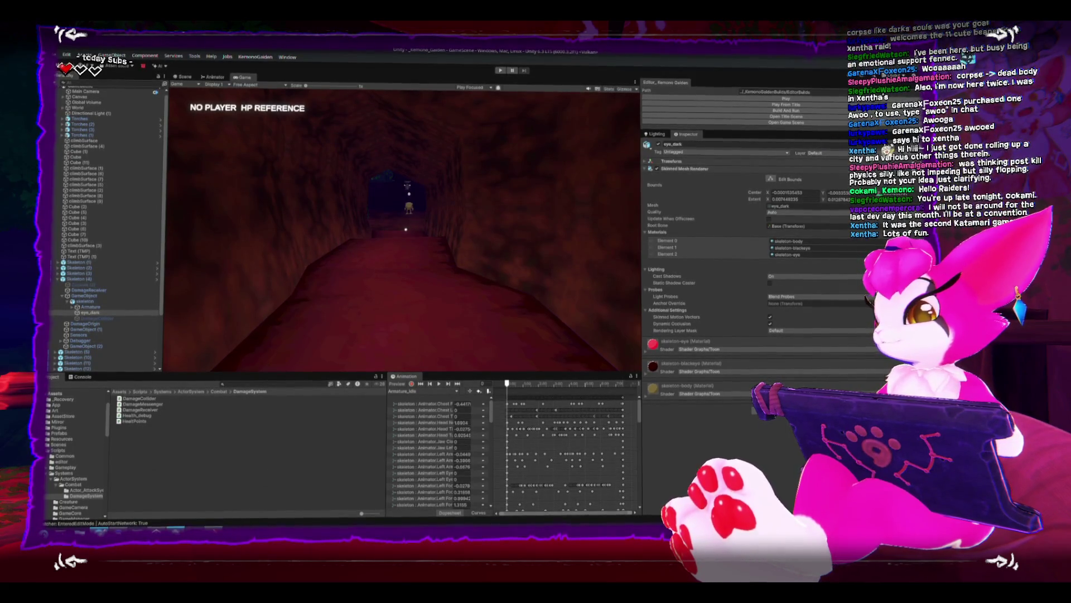
{"action": "key", "text": "alt+Tab"}
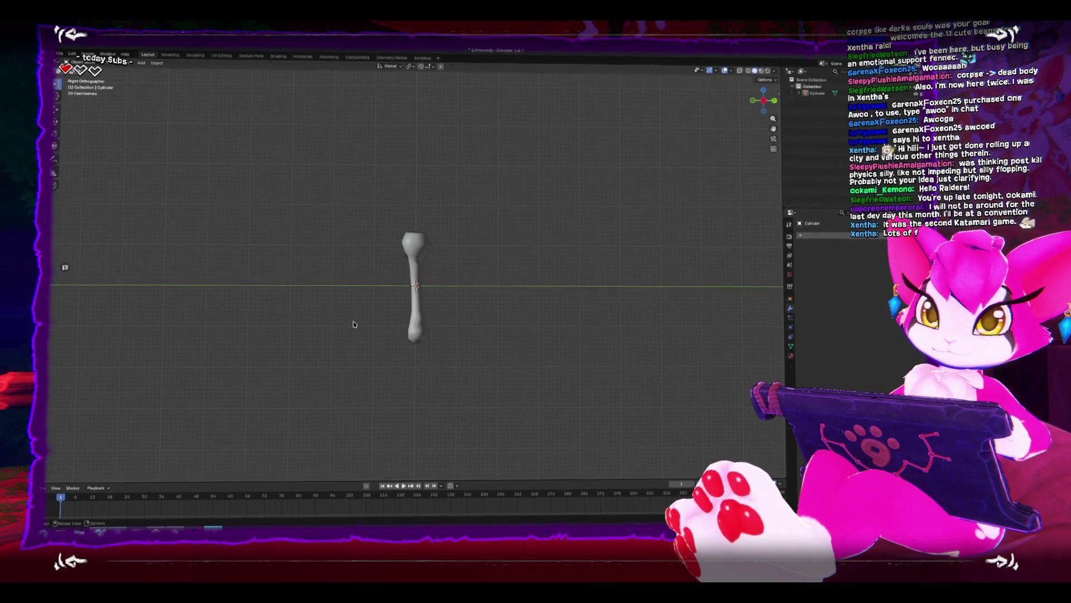
Rotate the bone to lie horizontal.
{"action": "key", "text": "ctrl+KP_1"}
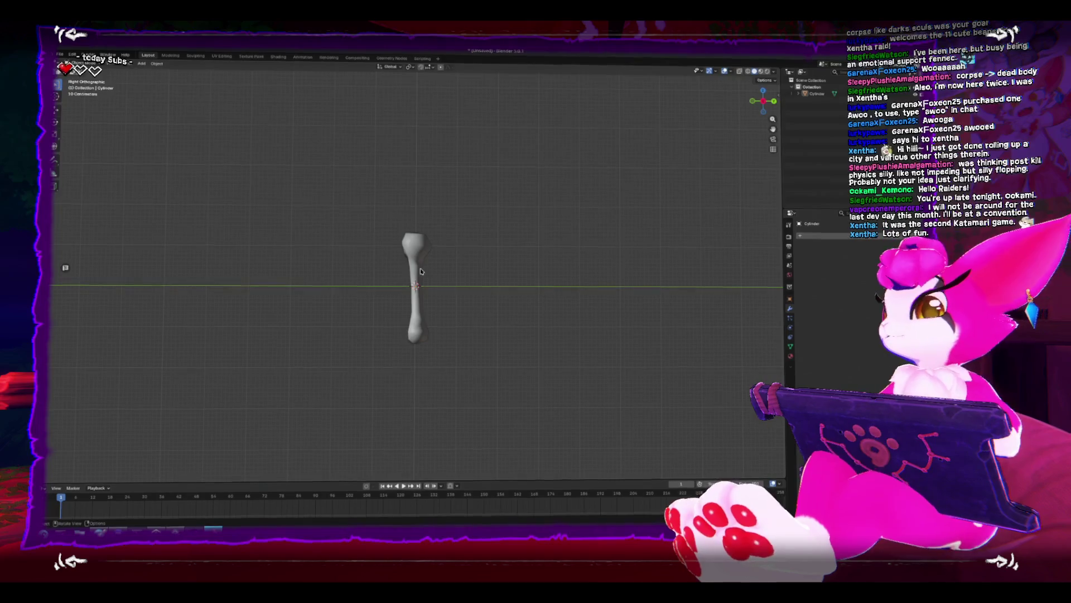
{"action": "left_click", "coordinate": [433, 275]}
{"action": "key", "text": "r"}
{"action": "left_click", "coordinate": [443, 359]}
{"action": "key", "text": "KP_8"}
{"action": "key", "text": "r"}
{"action": "left_click", "coordinate": [506, 294]}
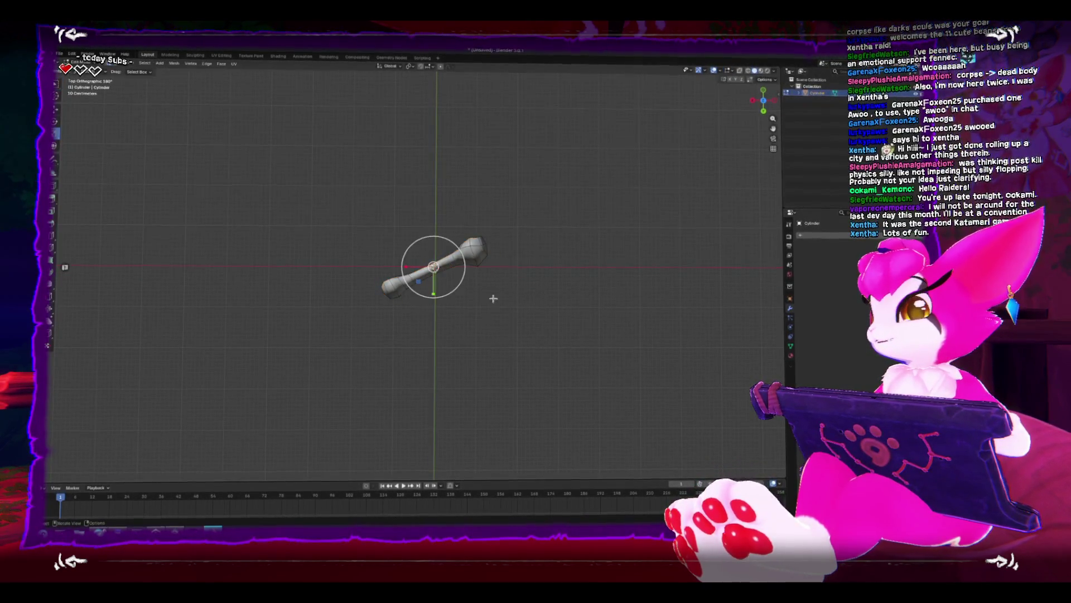
In Edit Mode, duplicate the left half of the bone and place the copy beside it.
{"action": "key", "text": "Tab"}
{"action": "key", "text": "KP_Decimal"}
{"action": "key", "text": "alt+a"}
{"action": "left_click_drag", "start_coordinate": [312, 261], "coordinate": [447, 385]}
{"action": "key", "text": "shift+d"}
{"action": "left_click", "coordinate": [505, 392]}
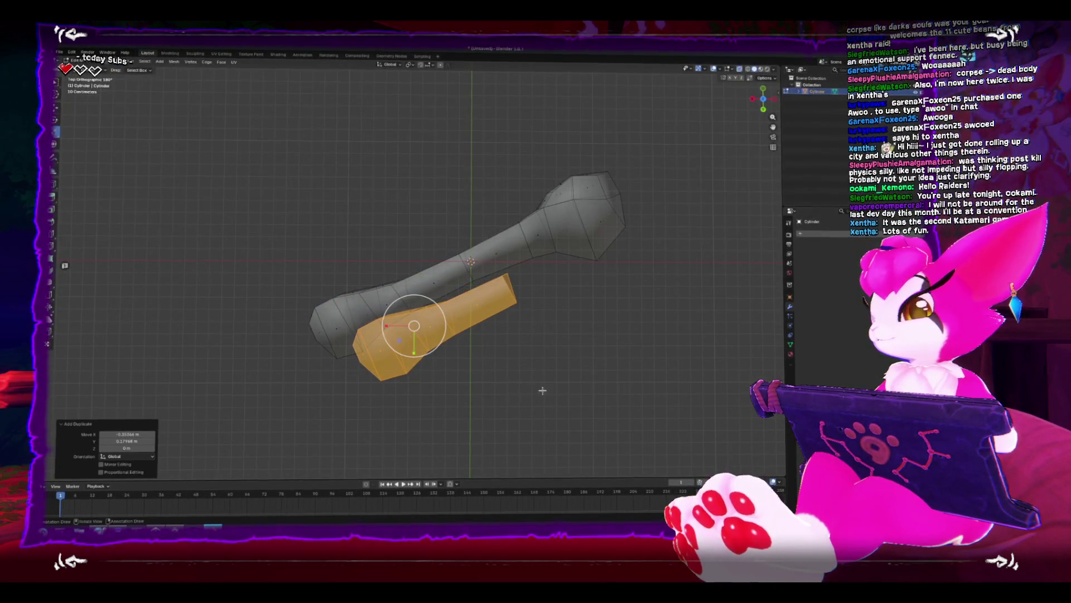
{"action": "key", "text": "alt+a"}
{"action": "left_click", "coordinate": [509, 283]}
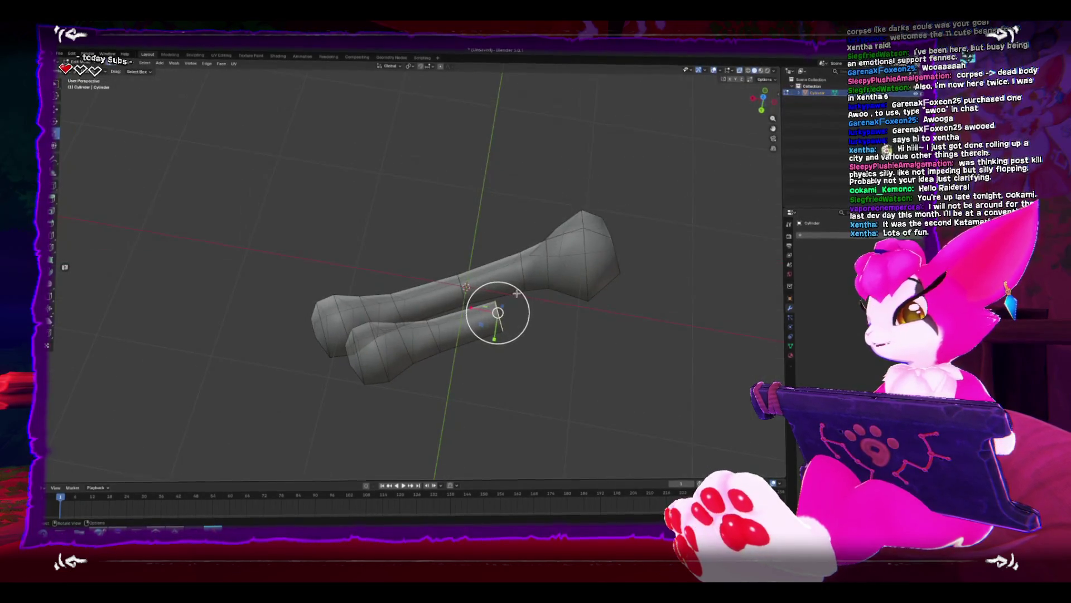
Try collapsing the duplicate's end vertices, undo it, and switch the mesh to solid display.
{"action": "key", "text": "m"}
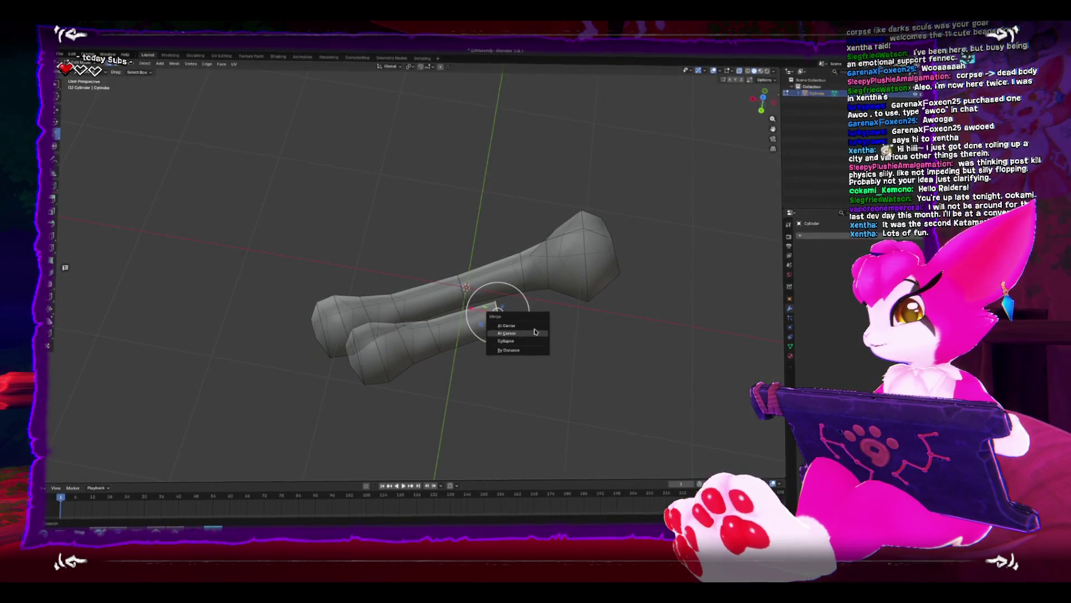
{"action": "left_click", "coordinate": [534, 341]}
{"action": "mouse_move", "coordinate": [430, 335]}
{"action": "left_mouse_down"}
{"action": "mouse_move", "coordinate": [464, 329]}
{"action": "mouse_move", "coordinate": [483, 305]}
{"action": "mouse_move", "coordinate": [437, 338]}
{"action": "left_mouse_up"}
{"action": "key", "text": "ctrl+z"}
{"action": "key", "text": "alt+z"}
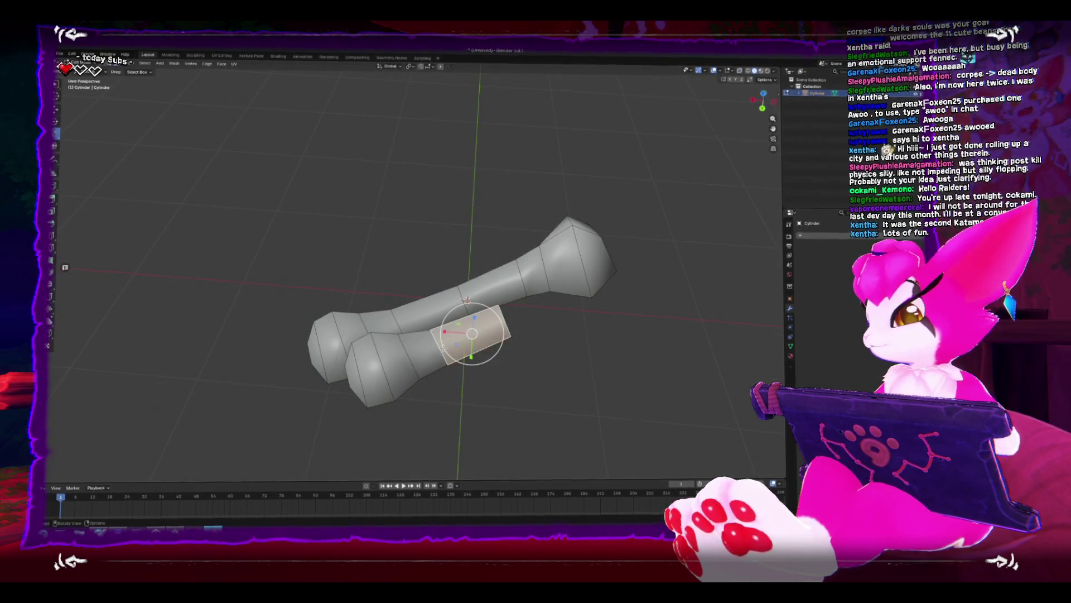
Select the whole duplicate piece and fatten it with Shrink/Fatten in right orthographic view.
{"action": "key", "text": "ctrl+l"}
{"action": "key", "text": "KP_3"}
{"action": "left_click", "coordinate": [50, 307]}
{"action": "mouse_move", "coordinate": [549, 344]}
{"action": "left_mouse_down"}
{"action": "mouse_move", "coordinate": [461, 357]}
{"action": "mouse_move", "coordinate": [468, 386]}
{"action": "left_mouse_up"}
{"action": "left_click", "coordinate": [461, 368]}
{"action": "key", "text": "Tab"}
{"action": "key", "text": "Tab"}
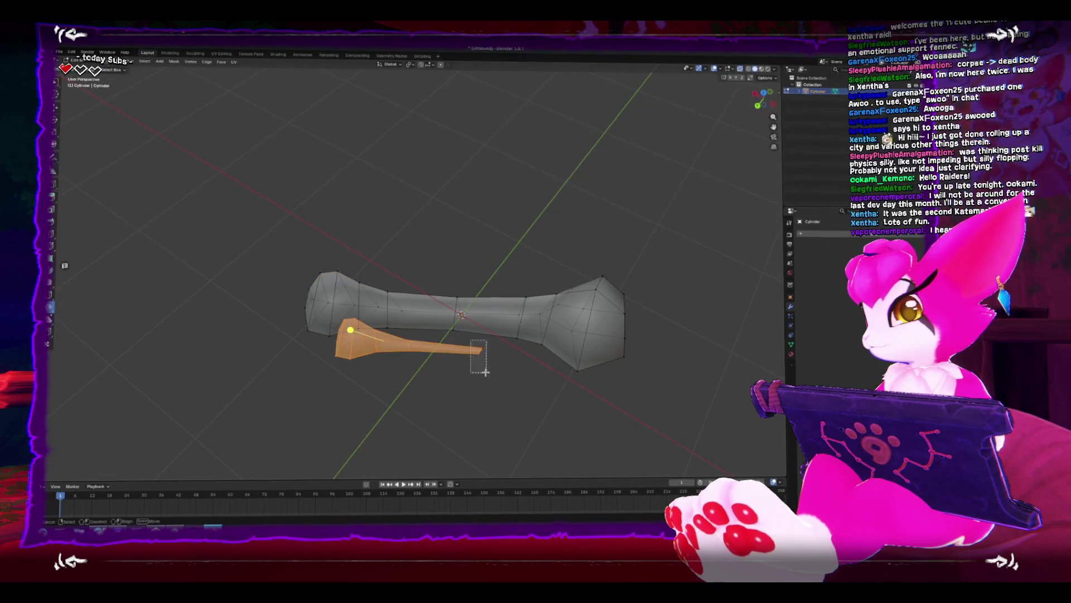
Set the small piece against the big bone and merge overlapping vertices By Distance.
{"action": "left_click", "coordinate": [480, 364]}
{"action": "key", "text": "m"}
{"action": "left_click", "coordinate": [500, 382]}
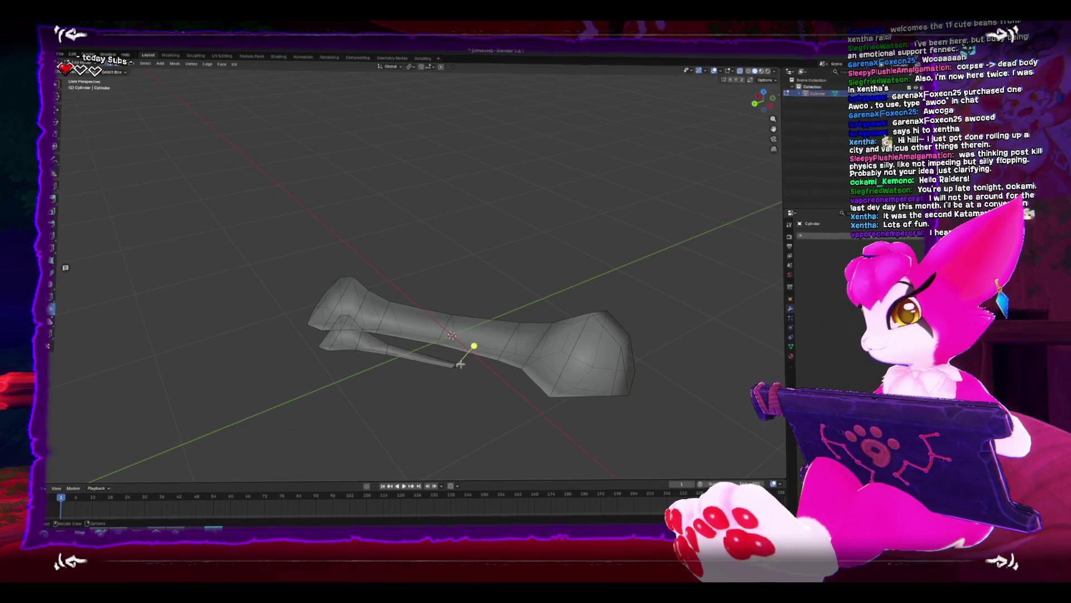
From top view, select the whole small bone piece and move it into place.
{"action": "key", "text": "KP_7"}
{"action": "left_click", "coordinate": [422, 350]}
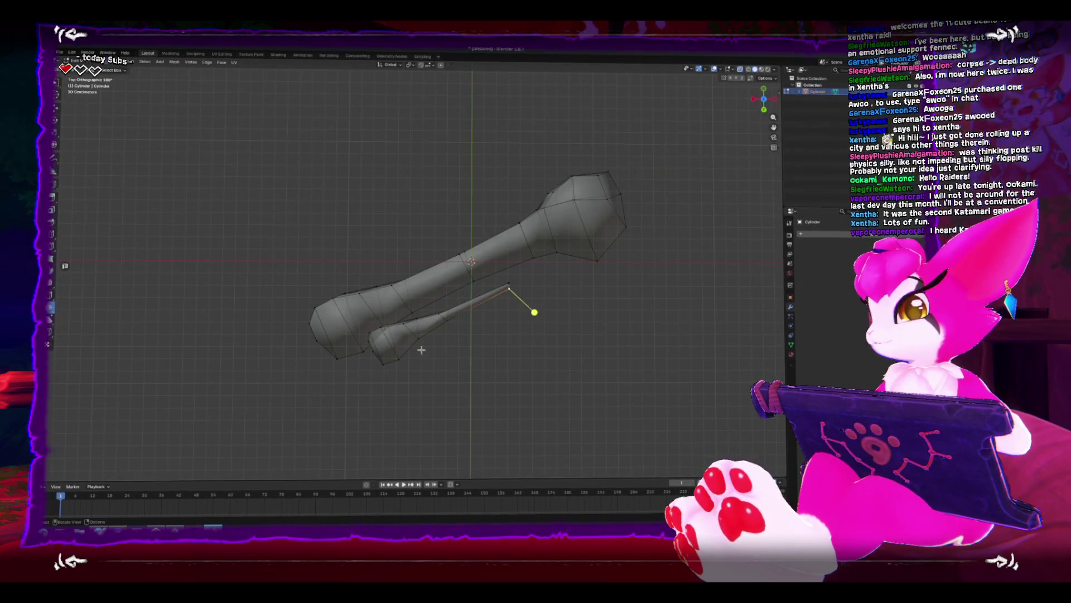
{"action": "key", "text": "l"}
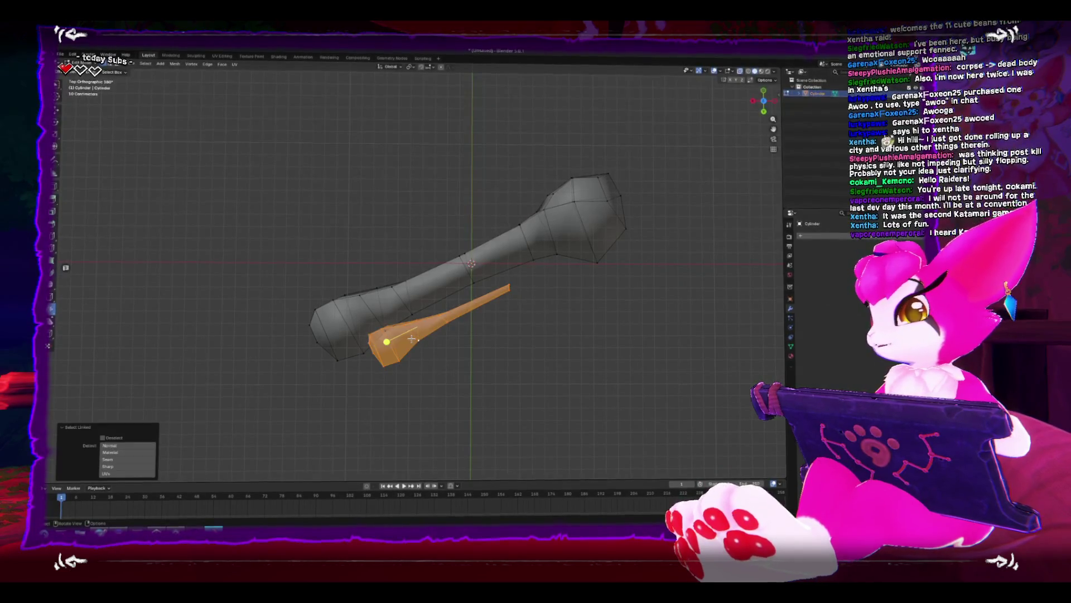
{"action": "key", "text": "g"}
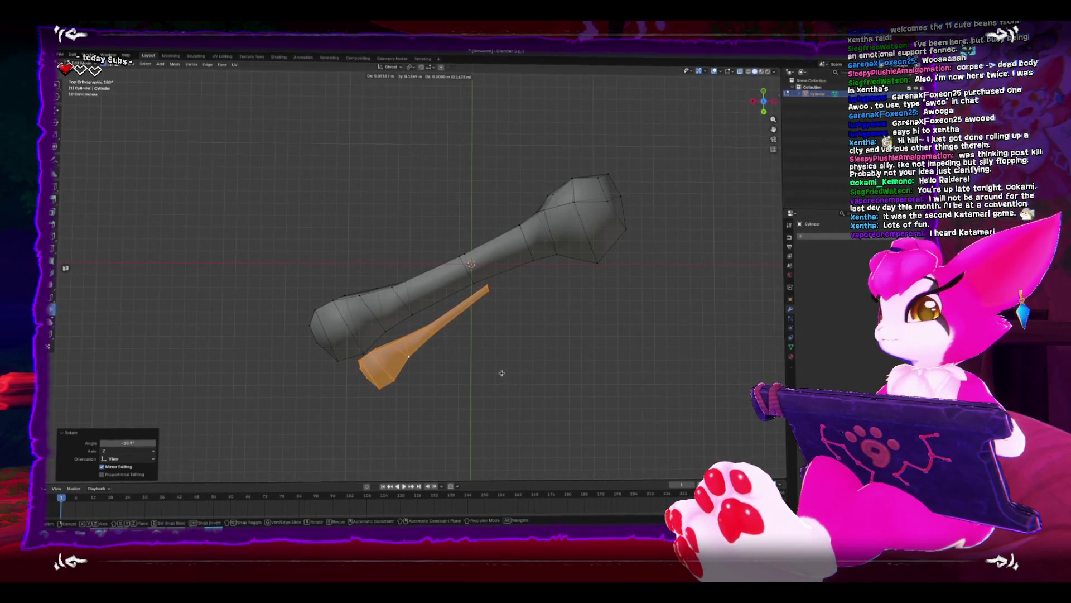
{"action": "left_click", "coordinate": [502, 373]}
{"action": "left_click_drag", "start_coordinate": [516, 372], "coordinate": [446, 412]}
{"action": "key", "text": "Tab"}
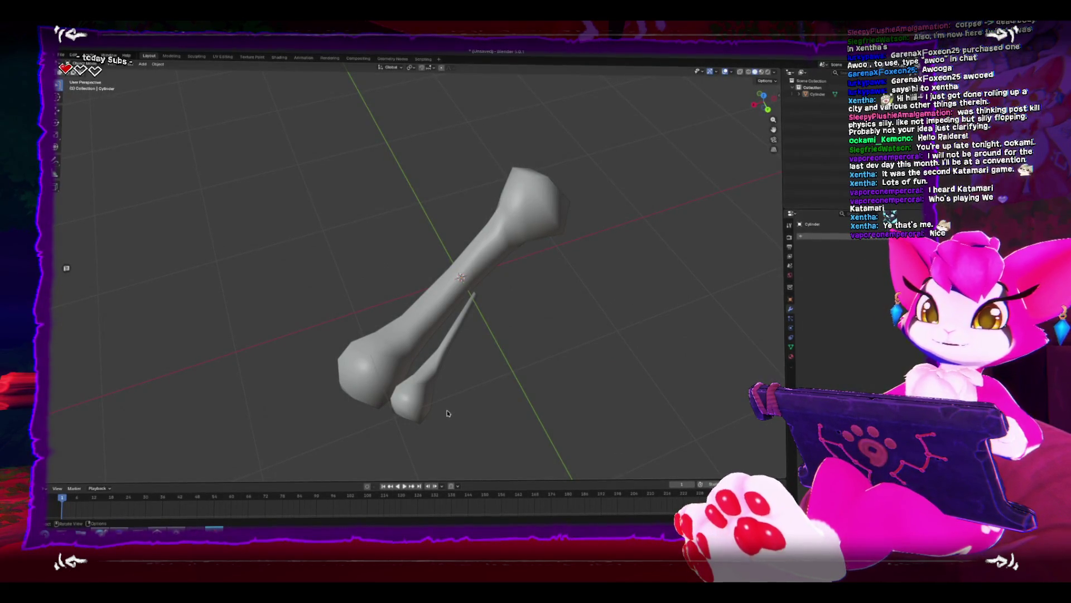
{"action": "key", "text": "a"}
{"action": "key", "text": "Tab"}
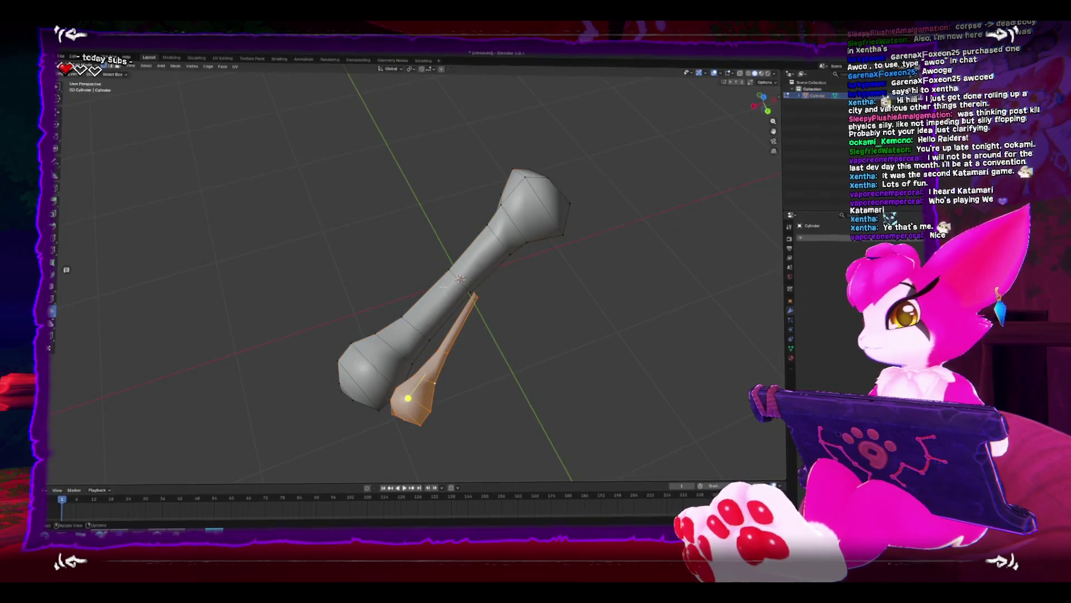
Select two neighbouring face rings on the shaft and shrink them with Alt+S.
{"action": "key", "text": "alt+a"}
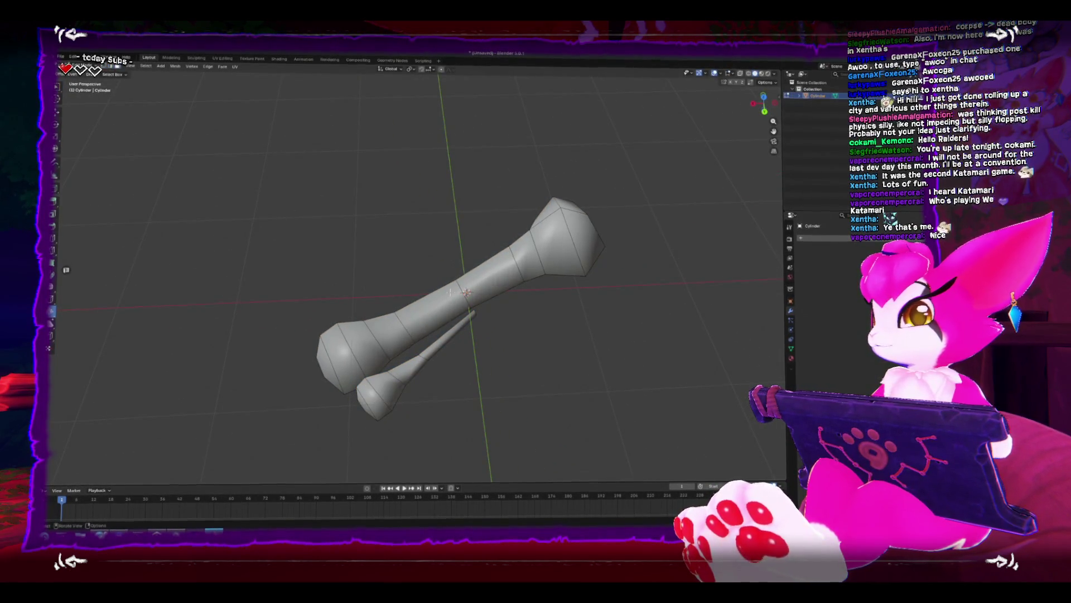
{"action": "left_click", "coordinate": [448, 281], "text": "alt"}
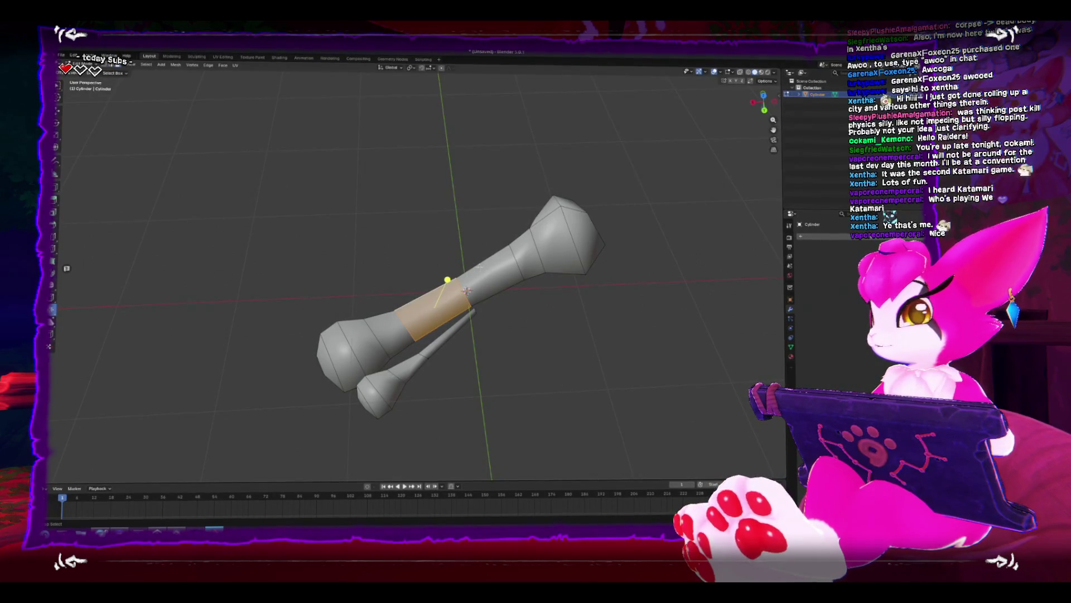
{"action": "left_click", "coordinate": [473, 262], "text": "alt+shift"}
{"action": "left_click_drag", "start_coordinate": [355, 244], "coordinate": [396, 295]}
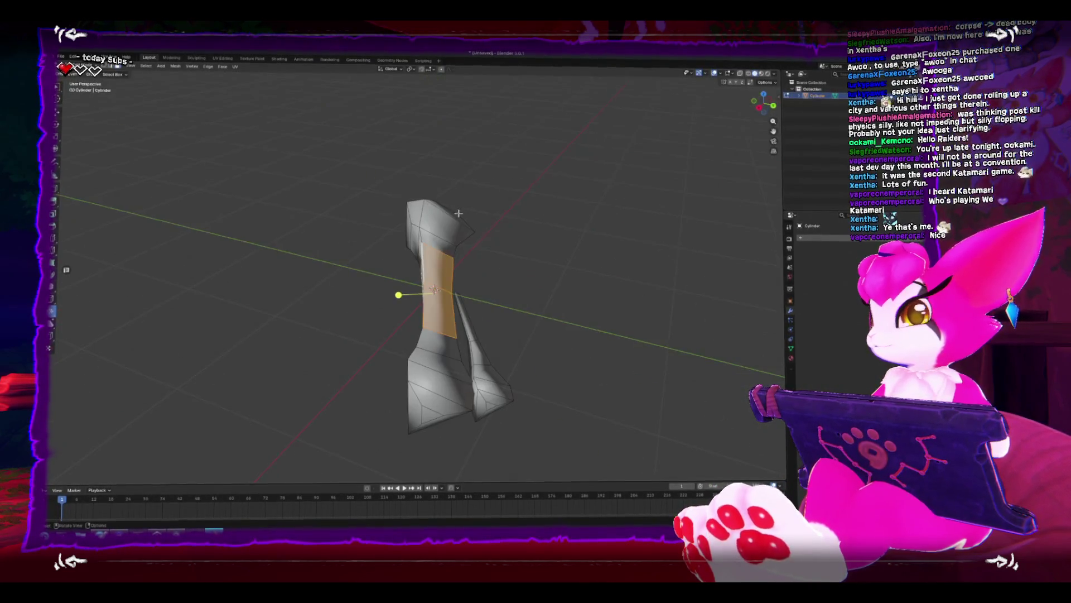
{"action": "key", "text": "alt+s"}
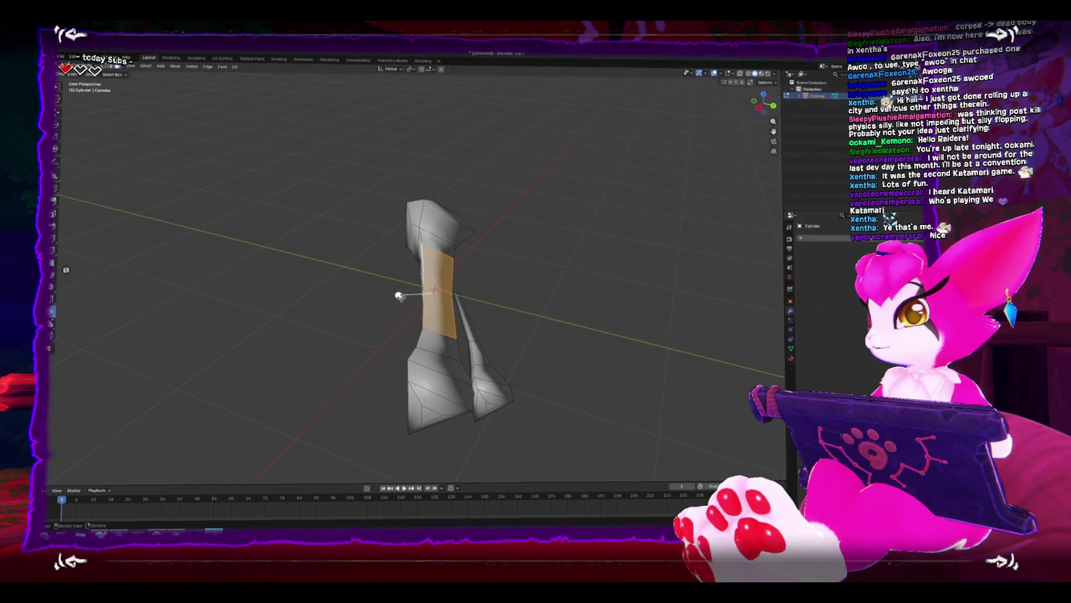
{"action": "left_click", "coordinate": [408, 293]}
Cancel the stray scaling and shrink the shaft rings again with proportional falloff.
{"action": "key", "text": "s"}
{"action": "key", "text": "Escape"}
{"action": "right_click", "coordinate": [414, 305]}
{"action": "key", "text": "Escape"}
{"action": "key", "text": "alt+s"}
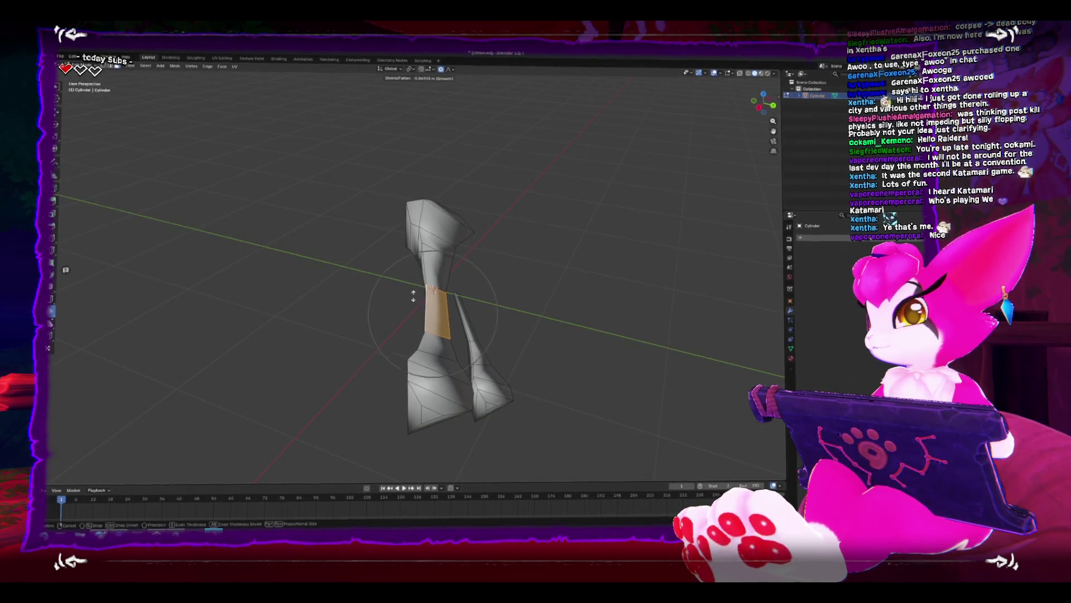
{"action": "scroll", "coordinate": [414, 294], "scroll_direction": "down", "scroll_amount": 4}
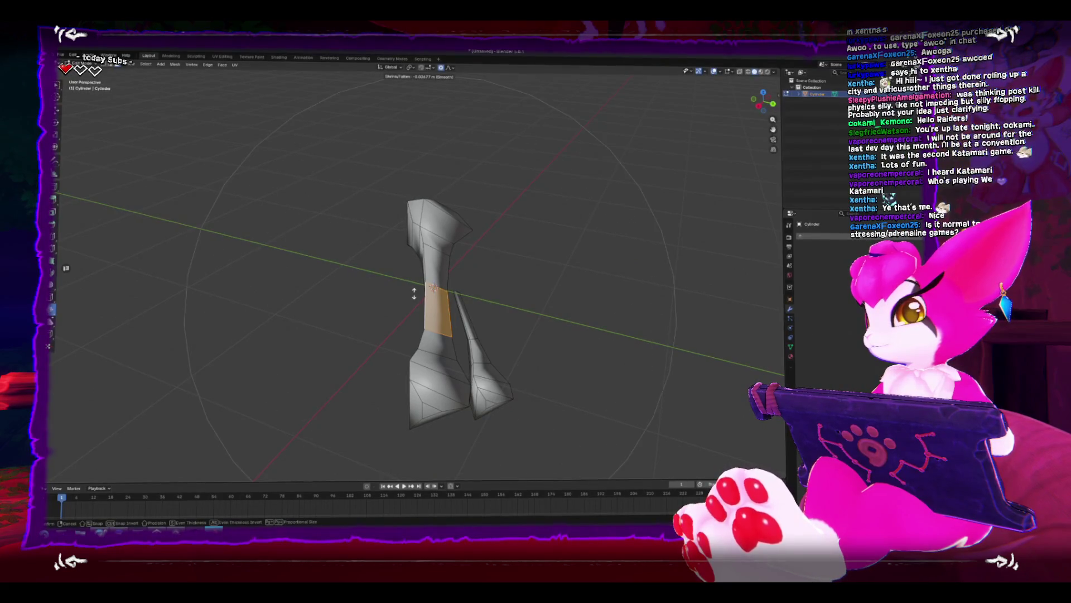
{"action": "left_click", "coordinate": [414, 294]}
Inspect the narrowed bone from several angles, including the back view, in Object Mode.
{"action": "key", "text": "Tab"}
{"action": "mouse_move", "coordinate": [359, 280]}
{"action": "left_mouse_down"}
{"action": "mouse_move", "coordinate": [507, 262]}
{"action": "mouse_move", "coordinate": [418, 294]}
{"action": "mouse_move", "coordinate": [448, 300]}
{"action": "left_mouse_up"}
{"action": "key", "text": "Tab"}
{"action": "key", "text": "ctrl+KP_1"}
{"action": "key", "text": "Tab"}
{"action": "left_click_drag", "start_coordinate": [539, 271], "coordinate": [500, 304]}
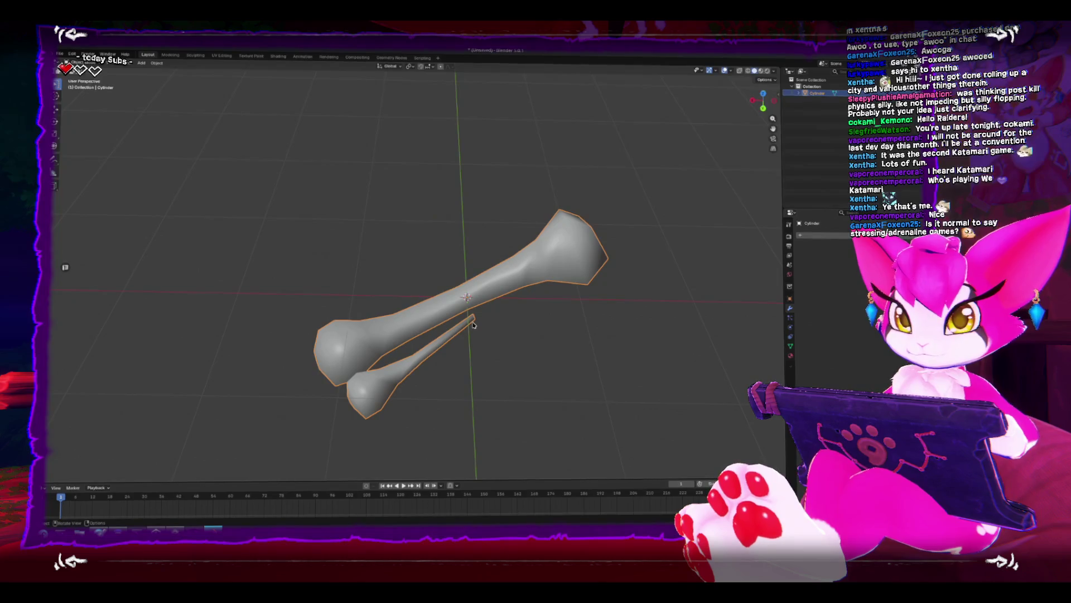
In top view, box-select the upper-right bulb end and scale it with proportional falloff.
{"action": "key", "text": "ctrl+KP_1"}
{"action": "key", "text": "Tab"}
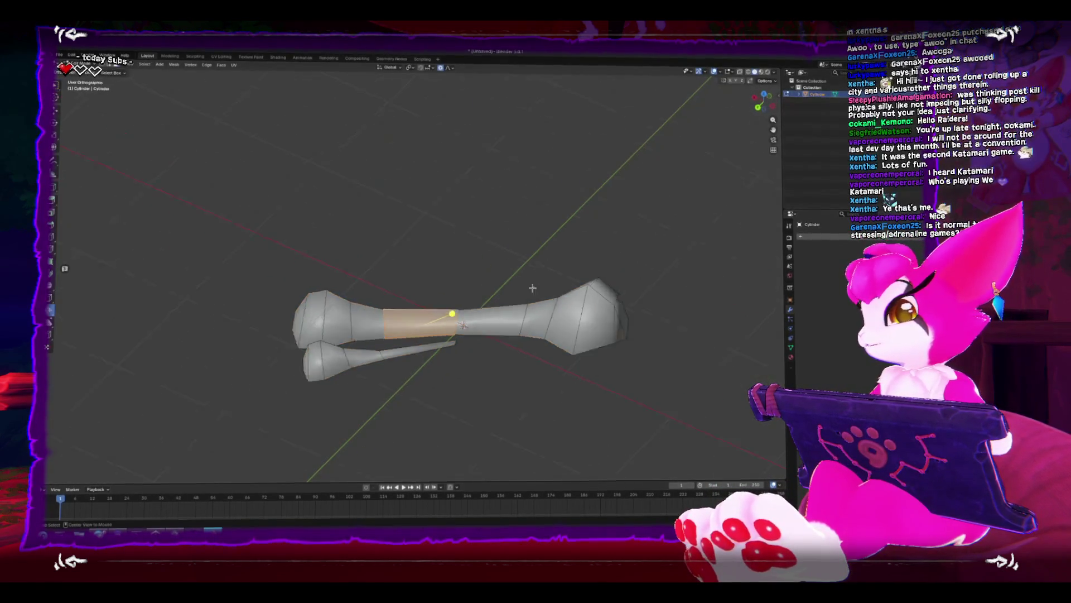
{"action": "key", "text": "KP_7"}
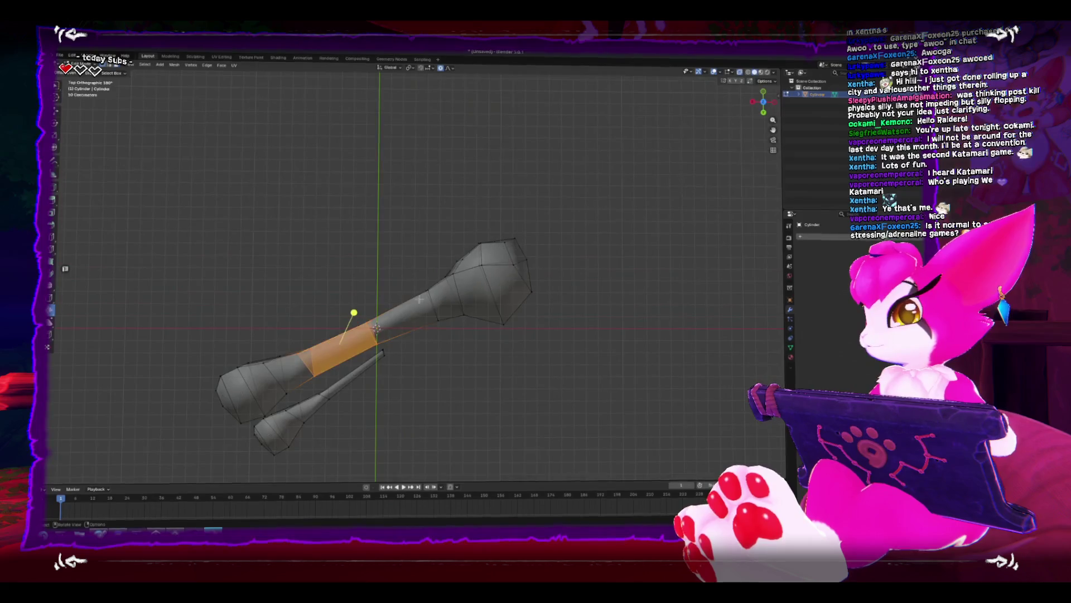
{"action": "left_click_drag", "start_coordinate": [416, 191], "coordinate": [567, 303]}
{"action": "key", "text": "s"}
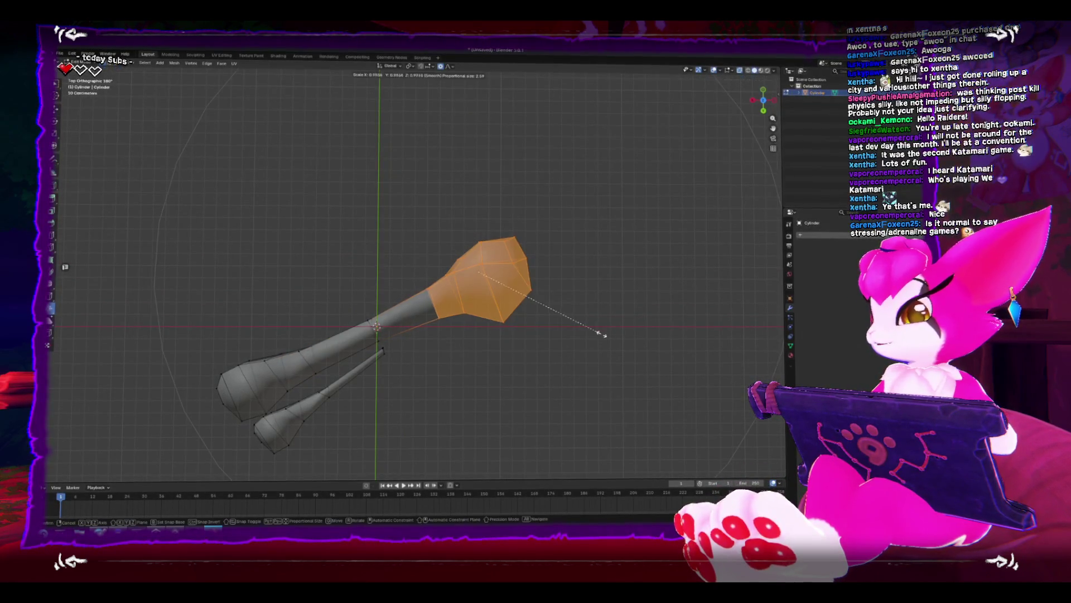
{"action": "scroll", "coordinate": [589, 331], "scroll_direction": "down", "scroll_amount": 7}
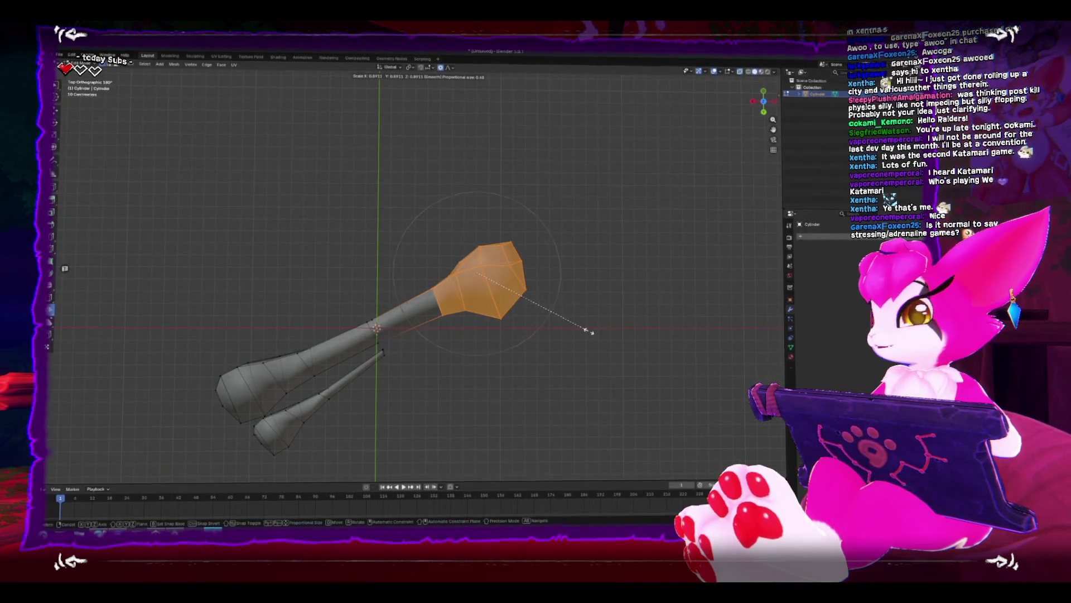
{"action": "left_click", "coordinate": [589, 331]}
{"action": "mouse_move", "coordinate": [588, 331]}
{"action": "left_mouse_down"}
{"action": "mouse_move", "coordinate": [319, 329]}
{"action": "mouse_move", "coordinate": [436, 397]}
{"action": "left_mouse_up"}
Expand the selection across the lower bulb end and rescale it.
{"action": "key", "text": "ctrl+KP_Add"}
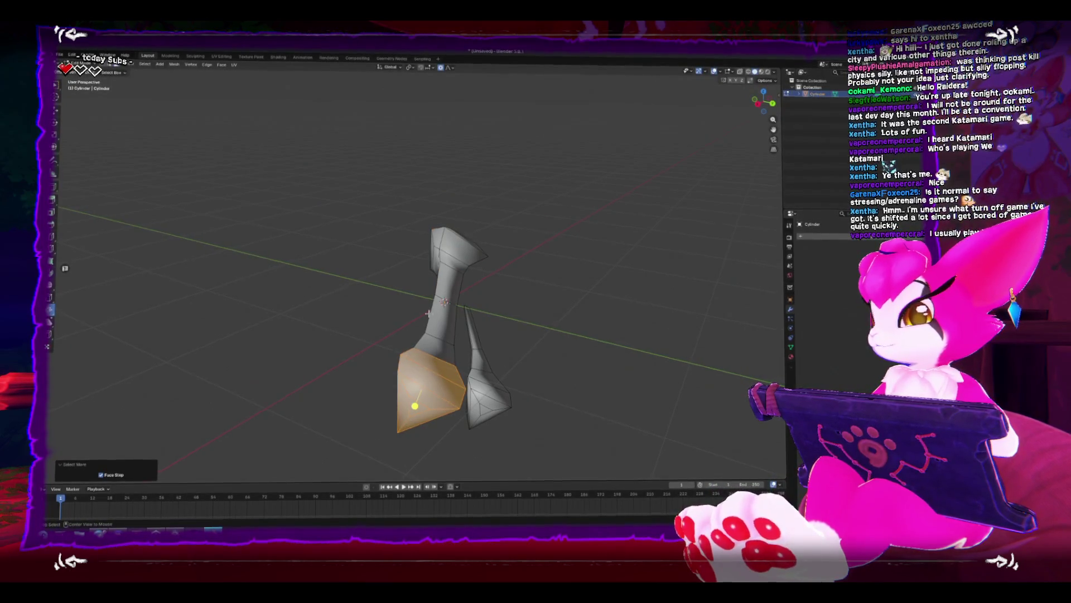
{"action": "key", "text": "KP_7"}
{"action": "key", "text": "s"}
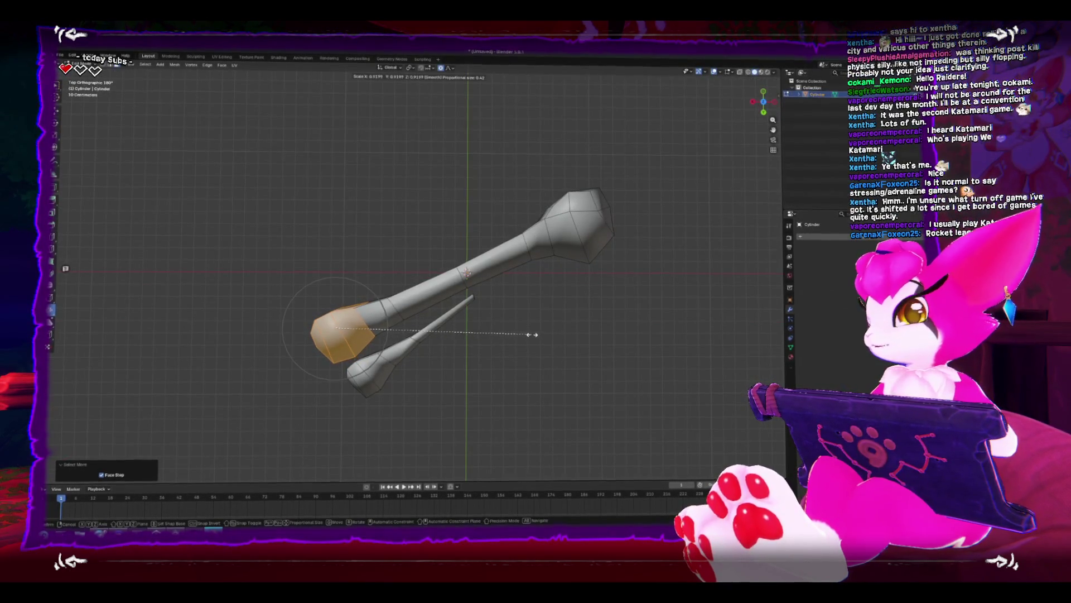
{"action": "left_click", "coordinate": [531, 335]}
{"action": "key", "text": "Tab"}
{"action": "key", "text": "Tab"}
Select the loop around the shaft's middle and shift it slightly with proportional editing.
{"action": "left_click", "coordinate": [430, 287], "text": "alt"}
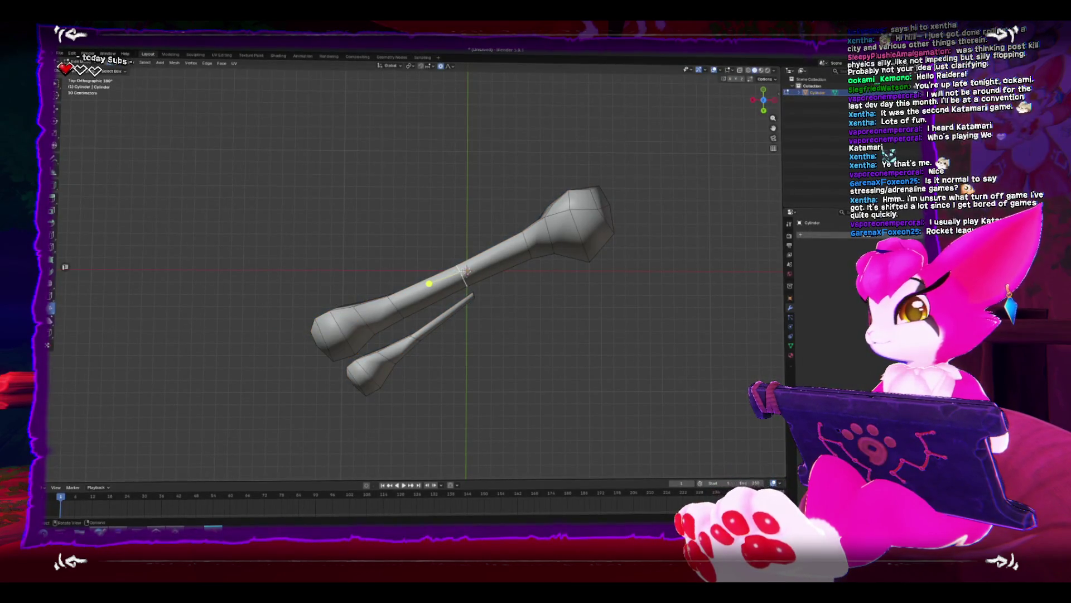
{"action": "key", "text": "g"}
{"action": "scroll", "coordinate": [475, 291], "scroll_direction": "down", "scroll_amount": 10}
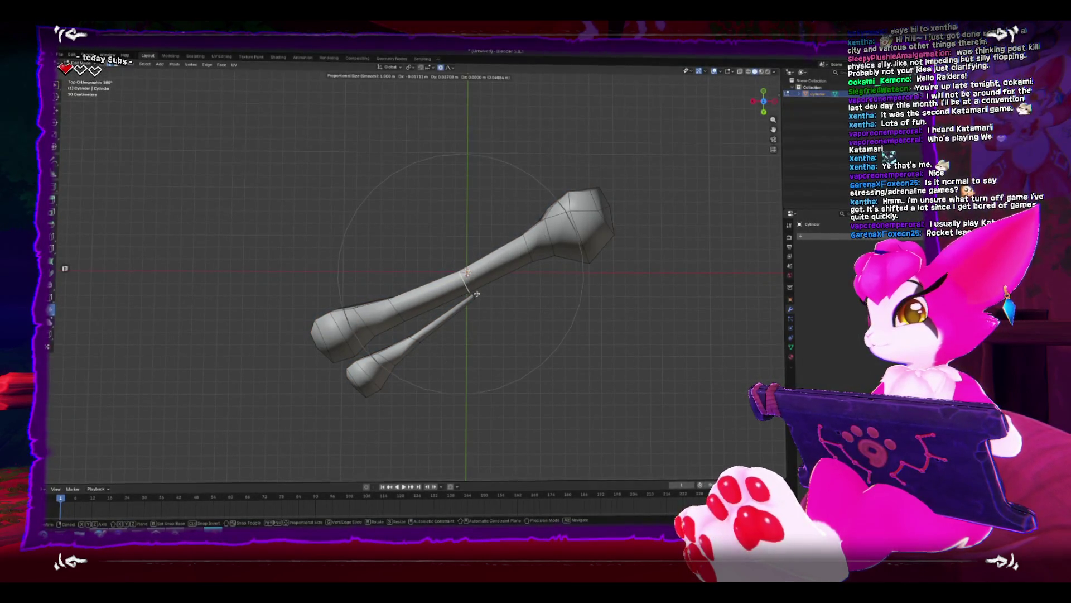
{"action": "left_click", "coordinate": [477, 294]}
{"action": "key", "text": "Tab"}
{"action": "mouse_move", "coordinate": [593, 394]}
{"action": "left_mouse_down"}
{"action": "mouse_move", "coordinate": [601, 274]}
{"action": "mouse_move", "coordinate": [545, 254]}
{"action": "mouse_move", "coordinate": [445, 242]}
{"action": "mouse_move", "coordinate": [430, 303]}
{"action": "left_mouse_up"}
{"action": "scroll", "coordinate": [420, 268], "scroll_direction": "down", "scroll_amount": 3}
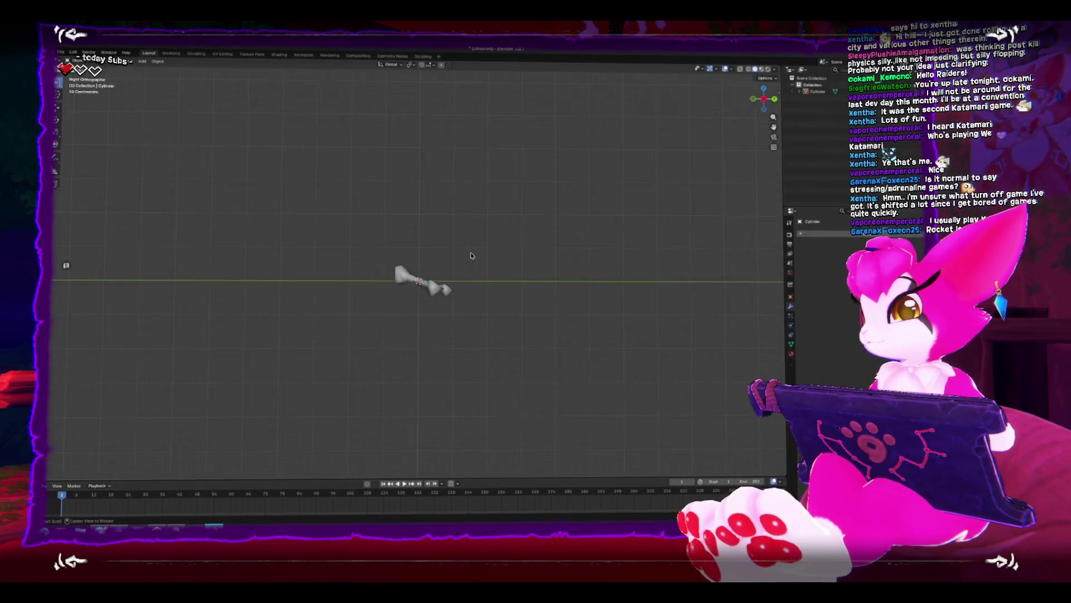
Box-select the bone's top end, scale it smaller, and move it to a new position.
{"action": "key", "text": "ctrl+KP_1"}
{"action": "key", "text": "KP_7"}
{"action": "left_click", "coordinate": [463, 264]}
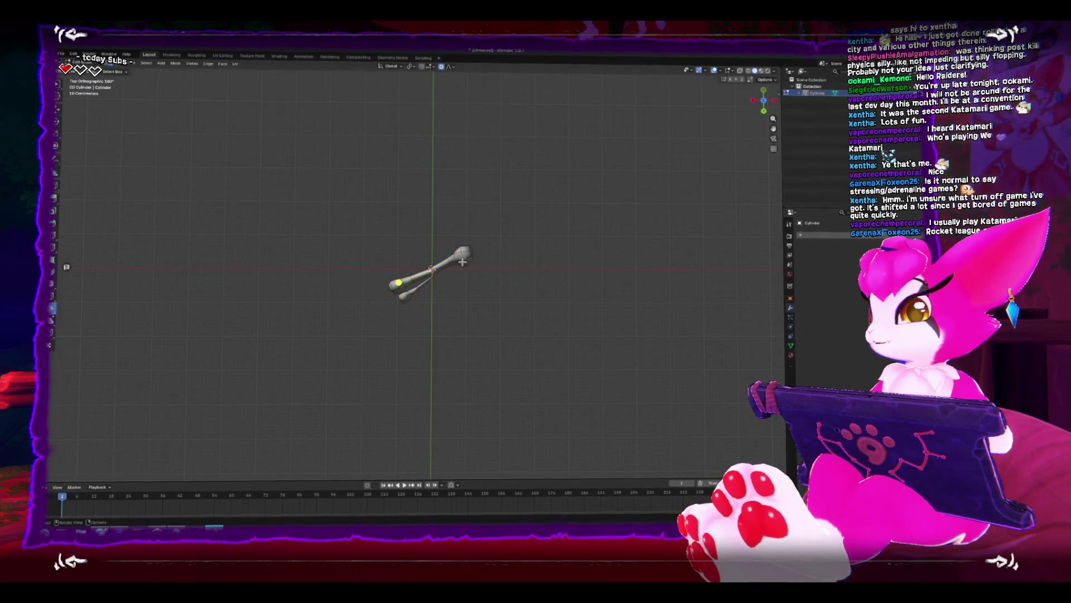
{"action": "scroll", "coordinate": [502, 270], "scroll_direction": "up", "scroll_amount": 3}
{"action": "key", "text": "Tab"}
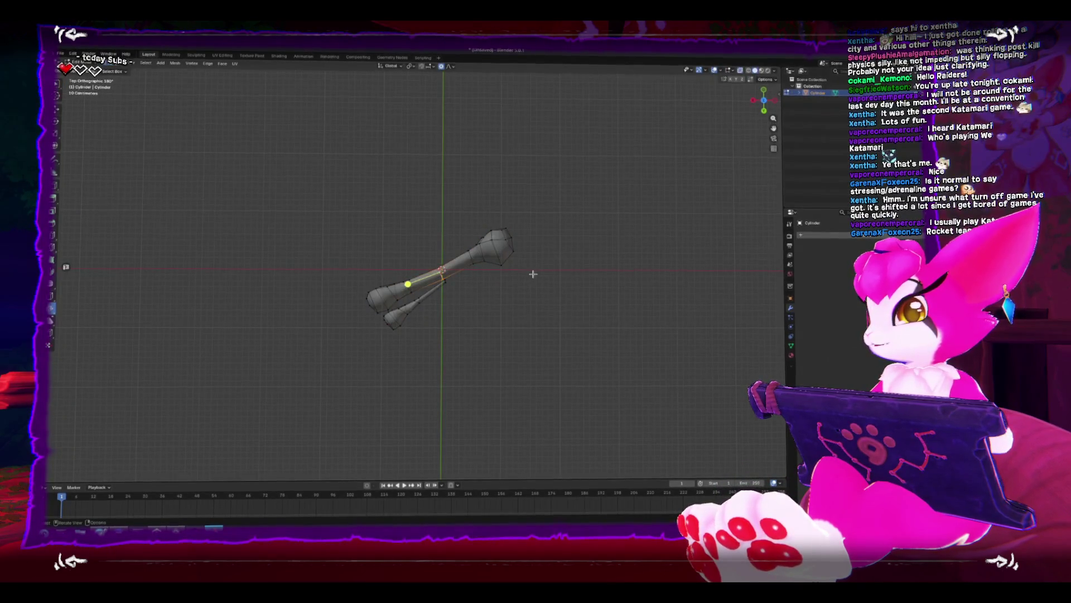
{"action": "key", "text": "b"}
{"action": "left_click_drag", "start_coordinate": [392, 255], "coordinate": [443, 311]}
{"action": "scroll", "coordinate": [443, 311], "scroll_direction": "up", "scroll_amount": 3}
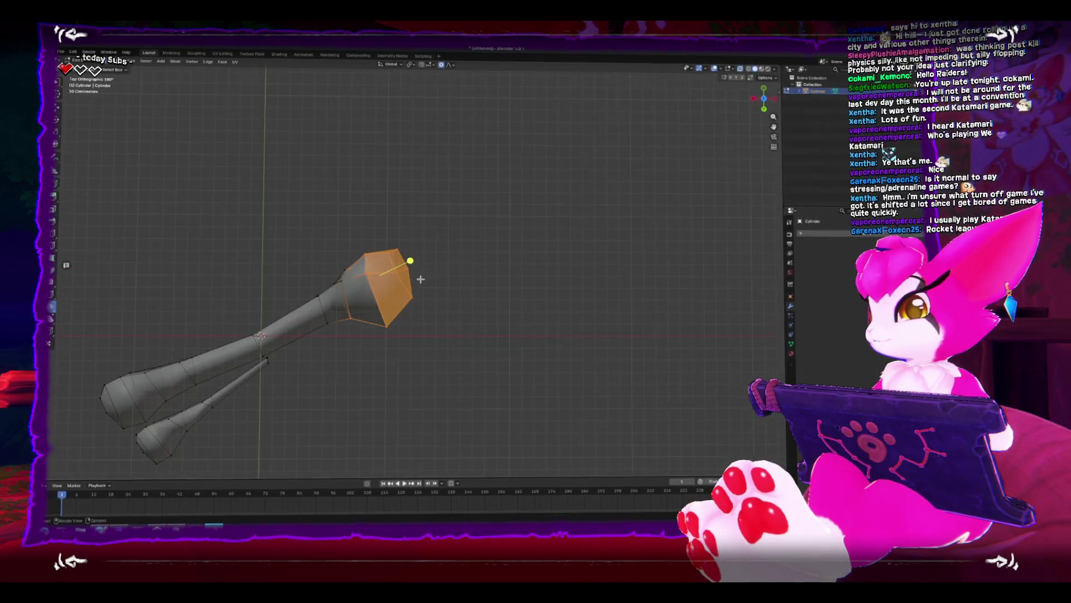
{"action": "key", "text": "s"}
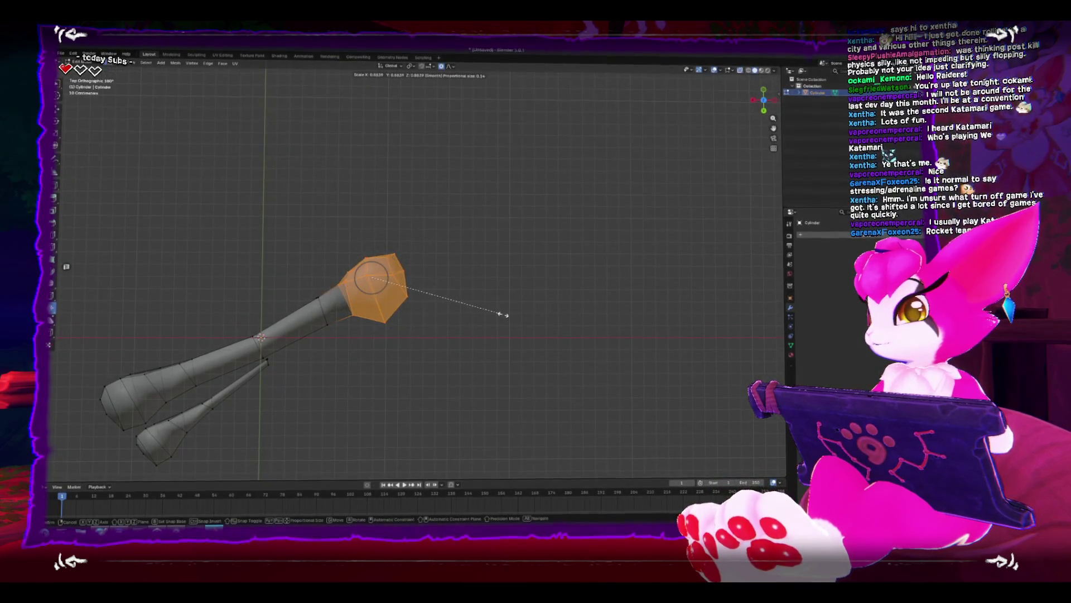
{"action": "left_click", "coordinate": [504, 313]}
{"action": "key", "text": "g"}
{"action": "left_click", "coordinate": [486, 318]}
In vertex select mode, nudge the tip vertices of the top end.
{"action": "key", "text": "alt+a"}
{"action": "key", "text": "1"}
{"action": "left_click", "coordinate": [370, 268]}
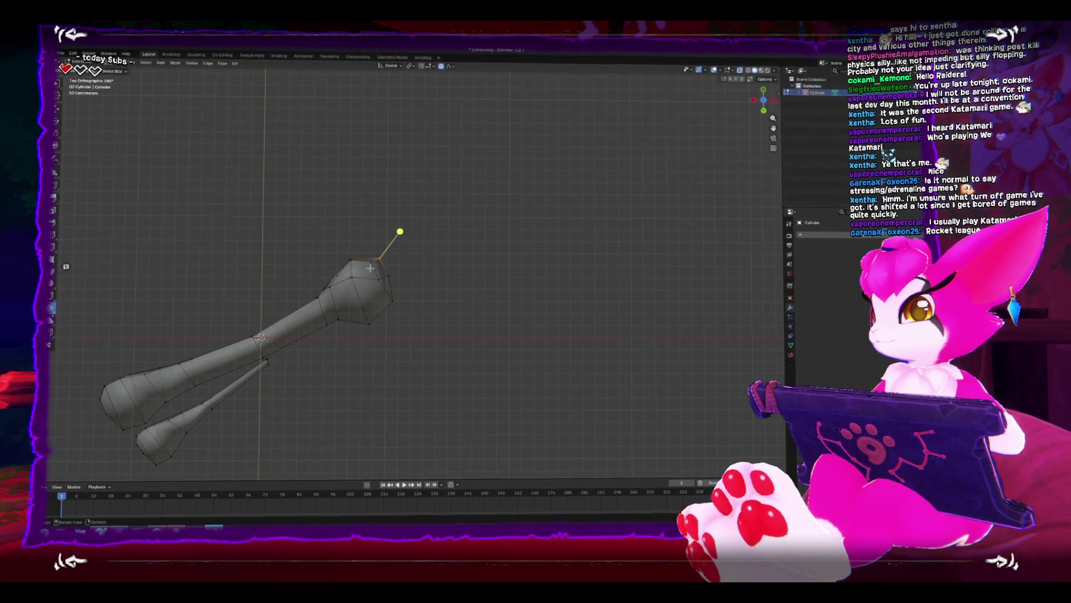
{"action": "mouse_move", "coordinate": [454, 250]}
{"action": "left_mouse_down"}
{"action": "mouse_move", "coordinate": [359, 269]}
{"action": "mouse_move", "coordinate": [384, 267]}
{"action": "mouse_move", "coordinate": [394, 282]}
{"action": "left_mouse_up"}
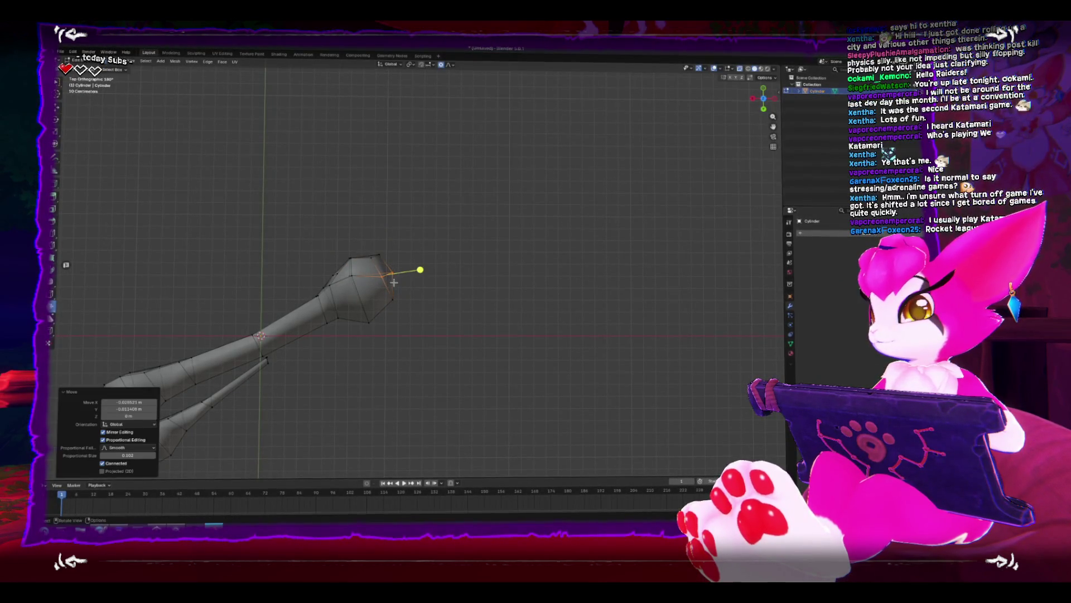
{"action": "key", "text": "Tab"}
{"action": "key", "text": "Tab"}
{"action": "key", "text": "Tab"}
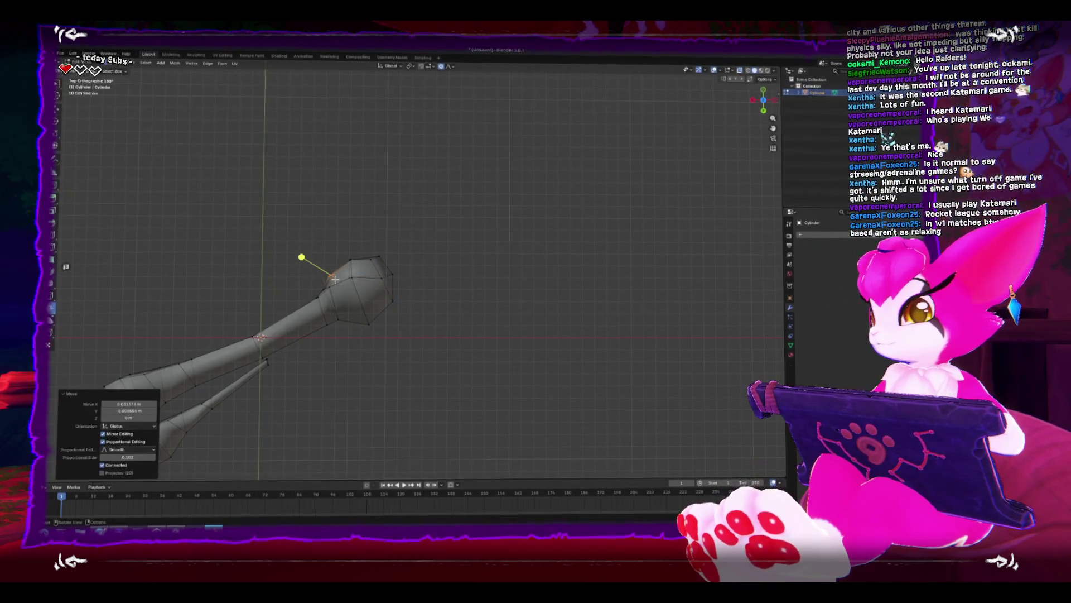
{"action": "scroll", "coordinate": [340, 288], "scroll_direction": "down", "scroll_amount": 4}
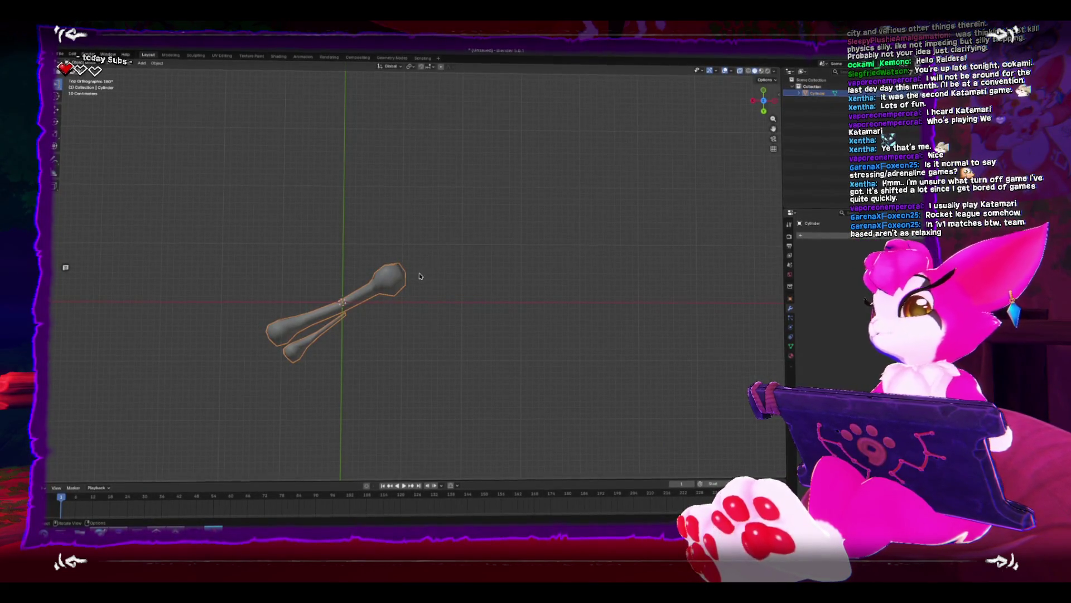
Move the round end's vertices, then add the stem vertices and shift them down-left.
{"action": "key", "text": "Tab"}
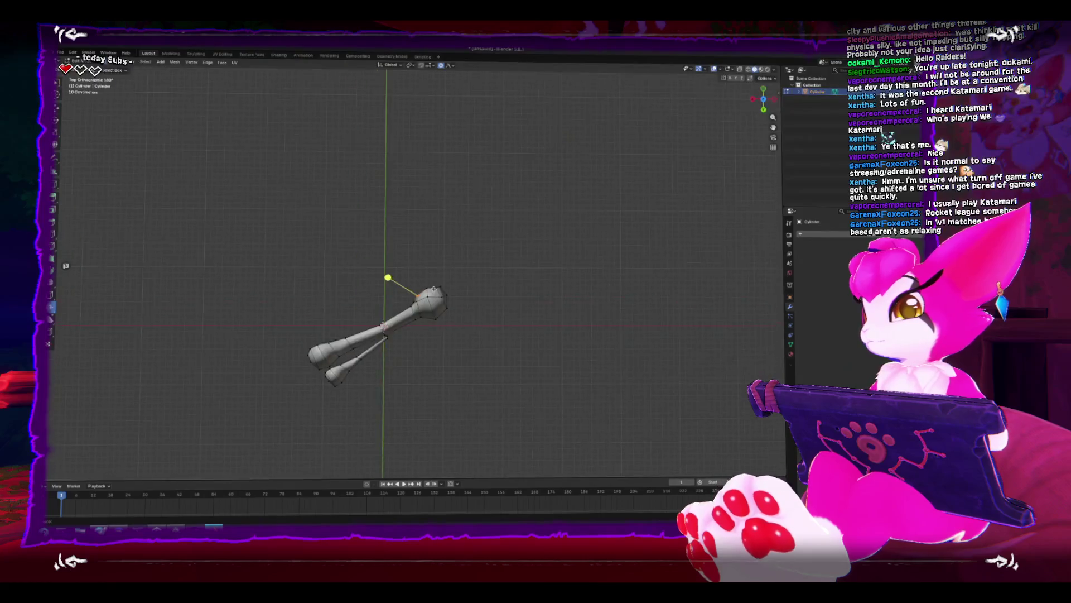
{"action": "scroll", "coordinate": [433, 288], "scroll_direction": "up", "scroll_amount": 5}
{"action": "left_click_drag", "start_coordinate": [353, 187], "coordinate": [559, 351]}
{"action": "key", "text": "g"}
{"action": "left_click", "coordinate": [496, 359]}
{"action": "left_click_drag", "start_coordinate": [270, 167], "coordinate": [500, 351]}
{"action": "key", "text": "g"}
{"action": "key", "text": "Escape"}
{"action": "key", "text": "g"}
{"action": "left_click", "coordinate": [317, 347]}
Undo that move and nudge a single stem vertex slightly instead.
{"action": "key", "text": "ctrl+z"}
{"action": "left_click", "coordinate": [281, 334]}
{"action": "key", "text": "g"}
{"action": "left_click", "coordinate": [283, 334]}
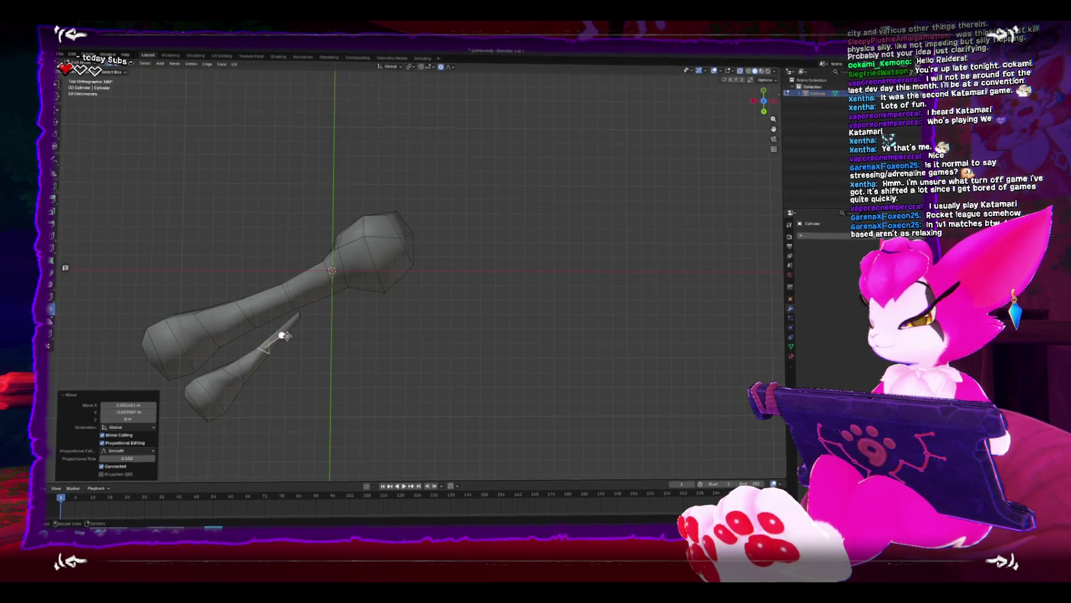
{"action": "mouse_move", "coordinate": [283, 335]}
{"action": "left_mouse_down"}
{"action": "mouse_move", "coordinate": [249, 292]}
{"action": "mouse_move", "coordinate": [391, 300]}
{"action": "mouse_move", "coordinate": [389, 291]}
{"action": "mouse_move", "coordinate": [541, 286]}
{"action": "mouse_move", "coordinate": [383, 263]}
{"action": "mouse_move", "coordinate": [510, 337]}
{"action": "mouse_move", "coordinate": [459, 265]}
{"action": "mouse_move", "coordinate": [485, 286]}
{"action": "mouse_move", "coordinate": [490, 275]}
{"action": "left_mouse_up"}
Move the entire mesh, then begin rotating the bone around the global Z axis.
{"action": "key", "text": "Tab"}
{"action": "key", "text": "Tab"}
{"action": "key", "text": "a"}
{"action": "key", "text": "g"}
{"action": "left_click", "coordinate": [403, 279]}
{"action": "key", "text": "Tab"}
{"action": "key", "text": "r"}
{"action": "key", "text": "z"}
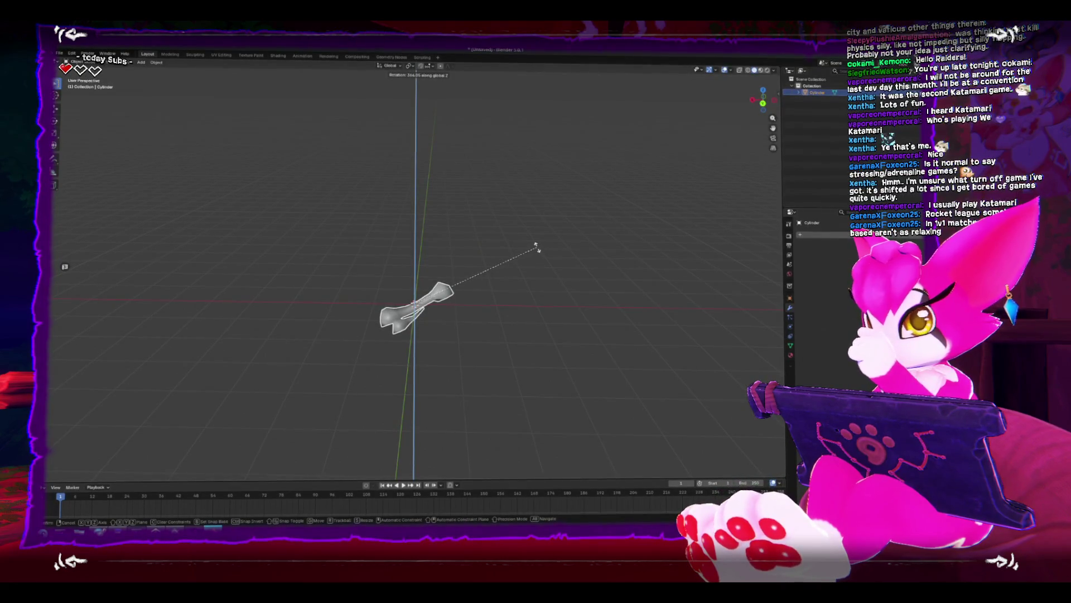
Finish the Z rotation and smoothly reshape the bone's knobby ends with proportional editing.
{"action": "left_click", "coordinate": [536, 248]}
{"action": "key", "text": "Tab"}
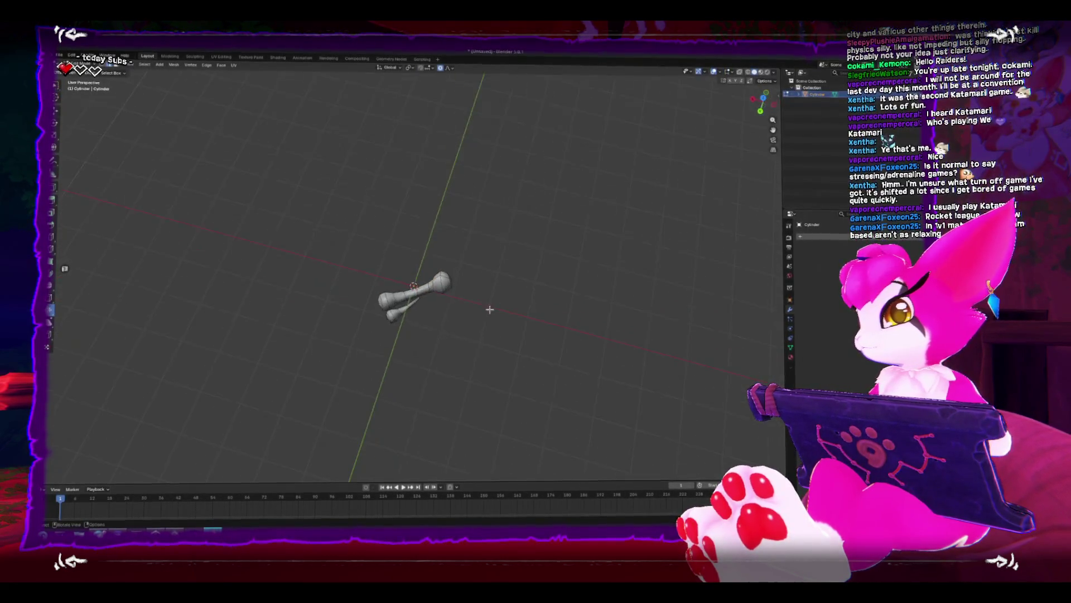
{"action": "scroll", "coordinate": [490, 310], "scroll_direction": "up", "scroll_amount": 4}
{"action": "right_click", "coordinate": [423, 320]}
{"action": "key", "text": "Escape"}
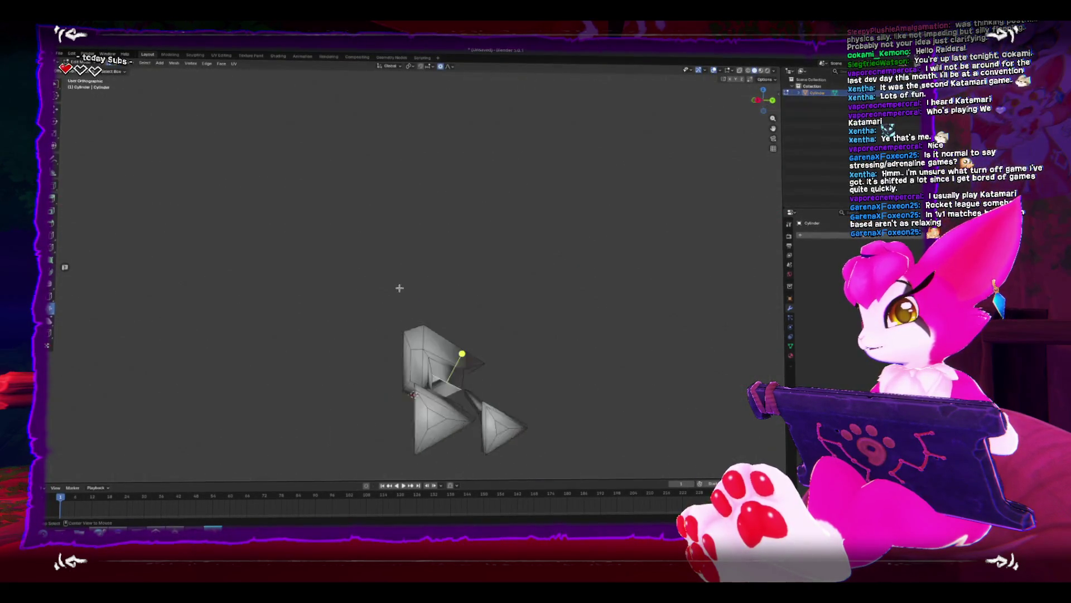
{"action": "key", "text": "KP_3"}
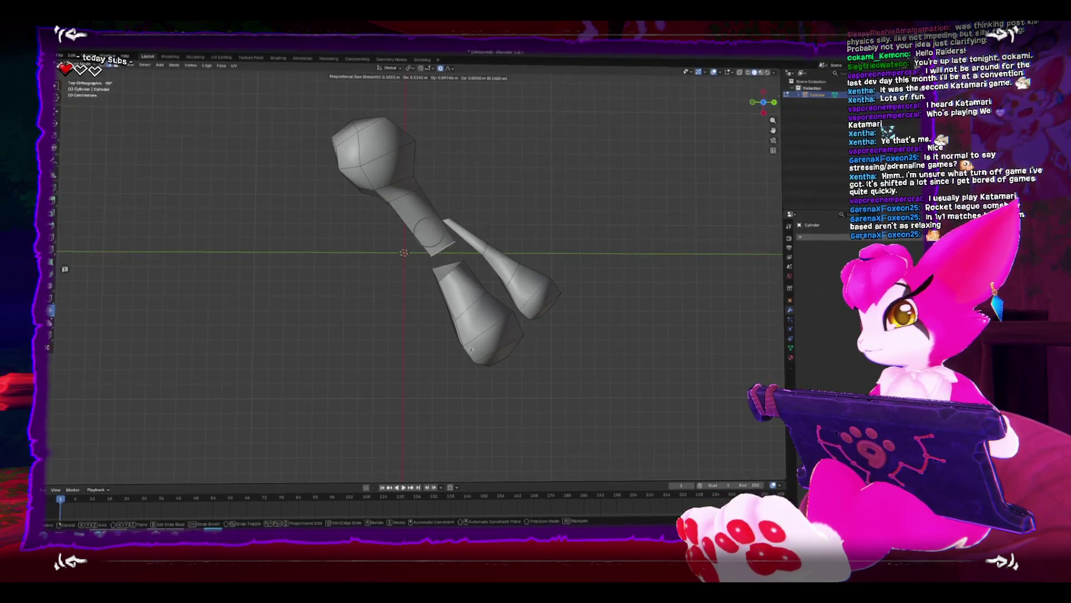
{"action": "left_click", "coordinate": [467, 349]}
{"action": "mouse_move", "coordinate": [458, 301]}
{"action": "left_mouse_down"}
{"action": "mouse_move", "coordinate": [427, 410]}
{"action": "mouse_move", "coordinate": [375, 343]}
{"action": "mouse_move", "coordinate": [503, 335]}
{"action": "mouse_move", "coordinate": [564, 357]}
{"action": "mouse_move", "coordinate": [559, 333]}
{"action": "left_mouse_up"}
In Object Mode, move the whole bone object to the scene centre.
{"action": "key", "text": "Tab"}
{"action": "scroll", "coordinate": [559, 332], "scroll_direction": "down", "scroll_amount": 5}
{"action": "mouse_move", "coordinate": [574, 376]}
{"action": "left_mouse_down"}
{"action": "mouse_move", "coordinate": [574, 359]}
{"action": "mouse_move", "coordinate": [539, 348]}
{"action": "mouse_move", "coordinate": [546, 341]}
{"action": "left_mouse_up"}
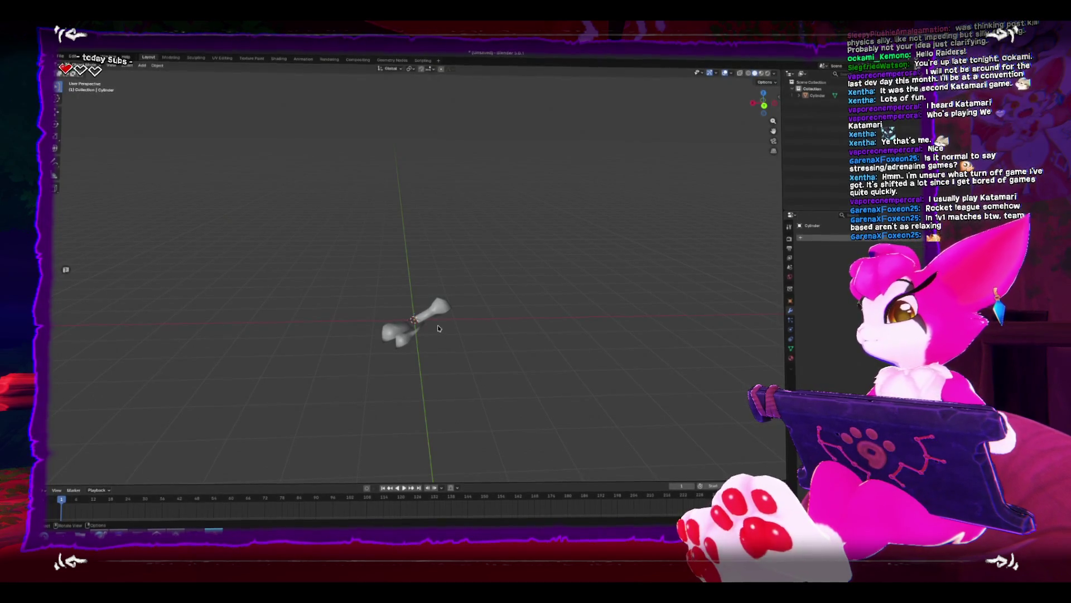
{"action": "key", "text": "a"}
{"action": "key", "text": "KP_3"}
{"action": "key", "text": "KP_7"}
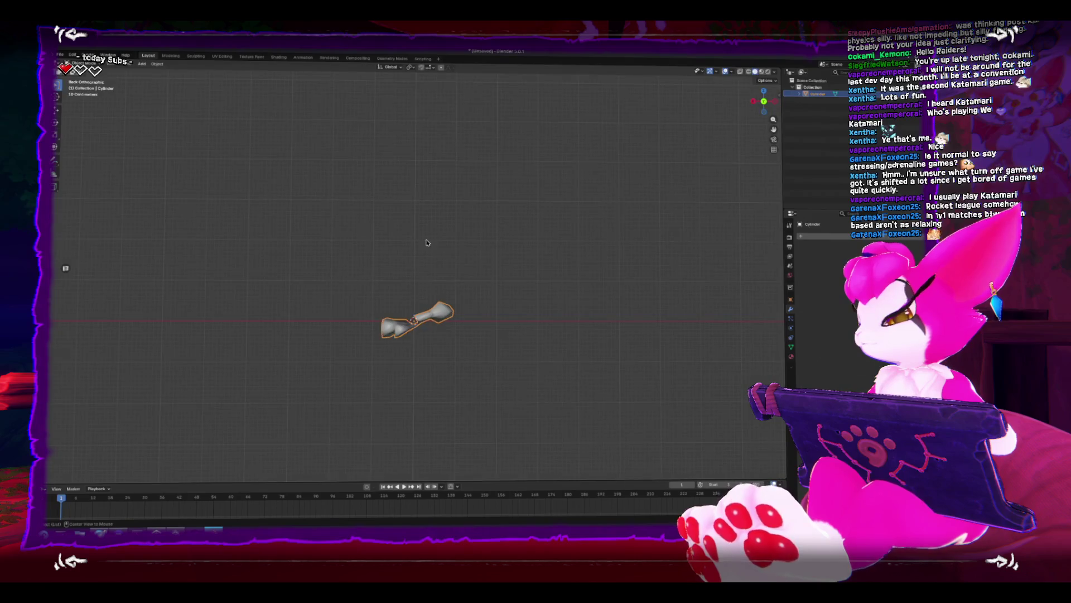
{"action": "key", "text": "g"}
{"action": "left_click", "coordinate": [416, 360]}
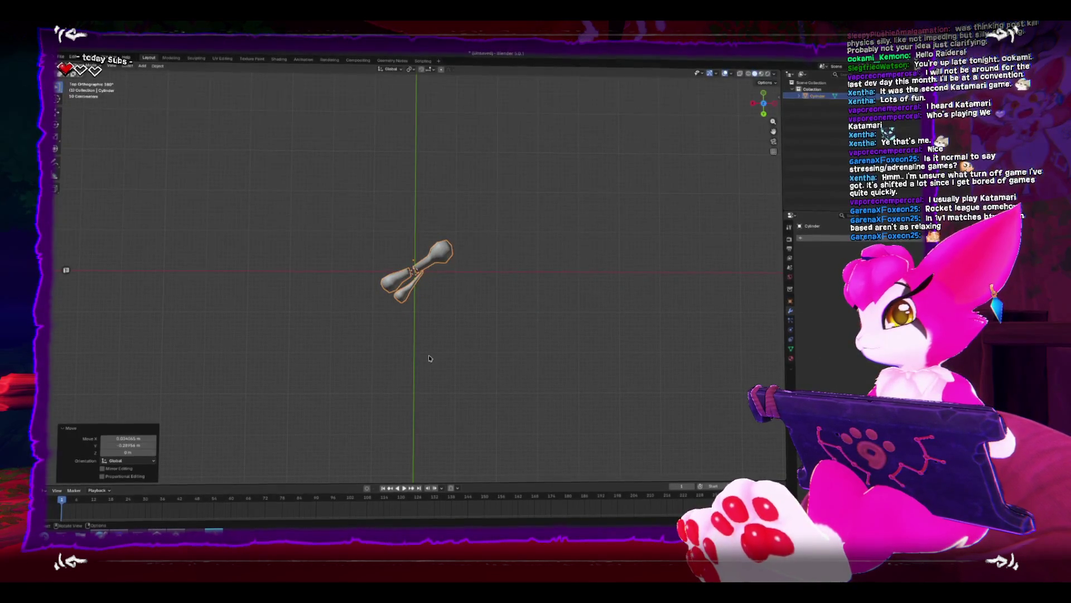
Set the bone's origin to Origin to Center of Mass (Volume).
{"action": "right_click", "coordinate": [485, 347]}
{"action": "mouse_move", "coordinate": [487, 371]}
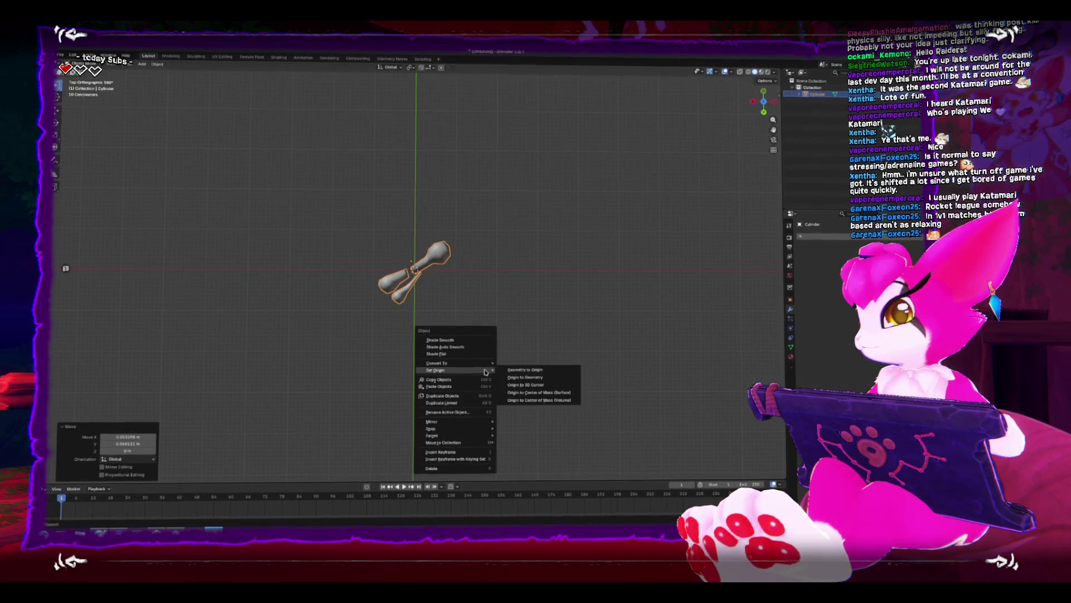
{"action": "left_click", "coordinate": [544, 401]}
{"action": "left_click_drag", "start_coordinate": [617, 302], "coordinate": [474, 295]}
{"action": "left_click", "coordinate": [60, 57]}
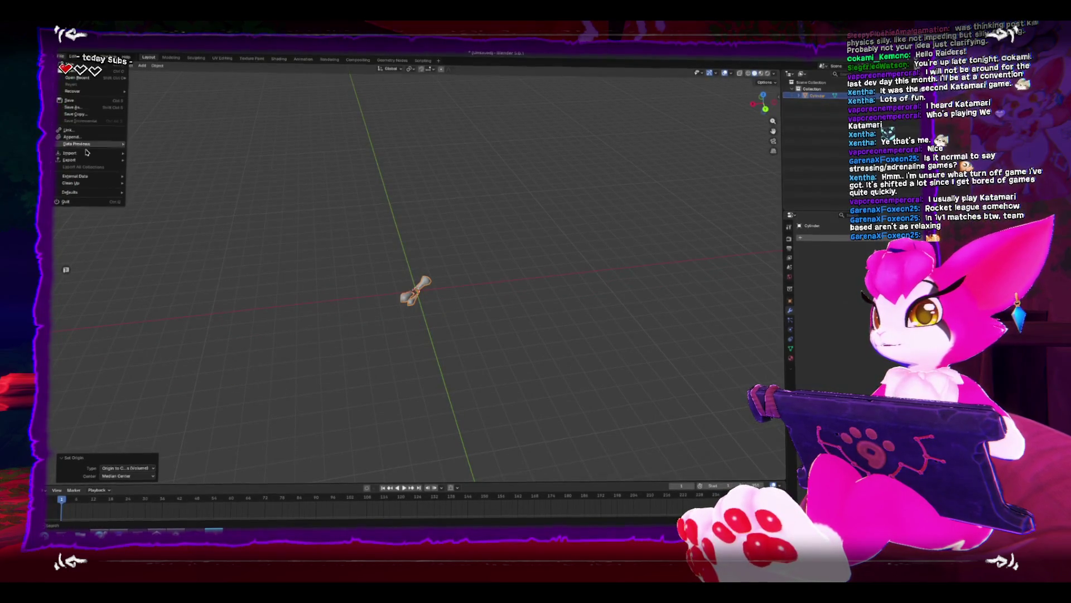
Choose FBX export and browse to _Kemono_Gaiden/Assets/Art on the Furries drive.
{"action": "mouse_move", "coordinate": [84, 158]}
{"action": "left_click", "coordinate": [148, 213]}
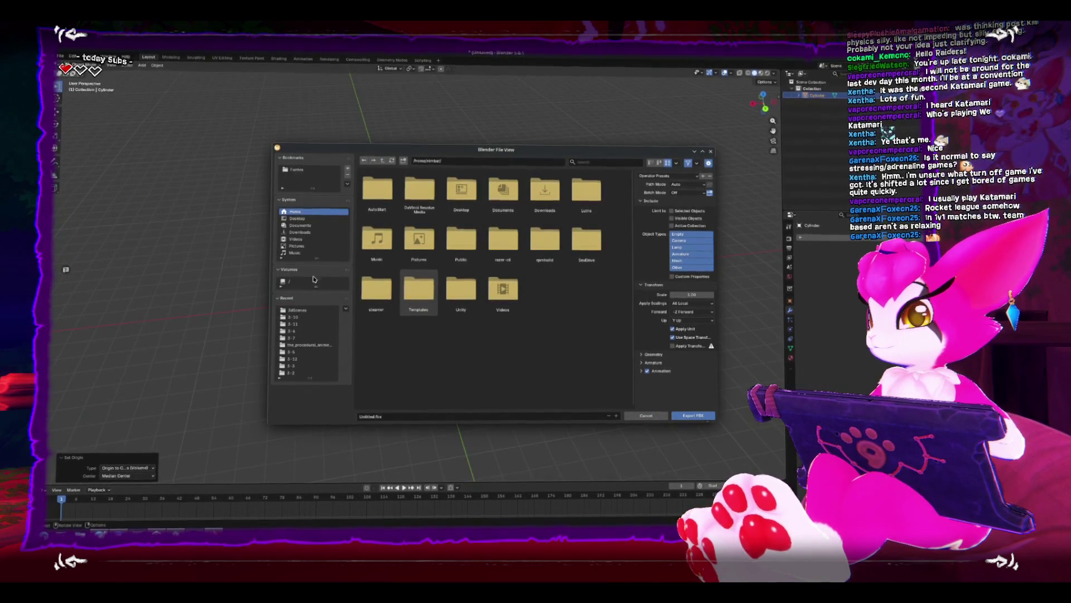
{"action": "left_click", "coordinate": [302, 283]}
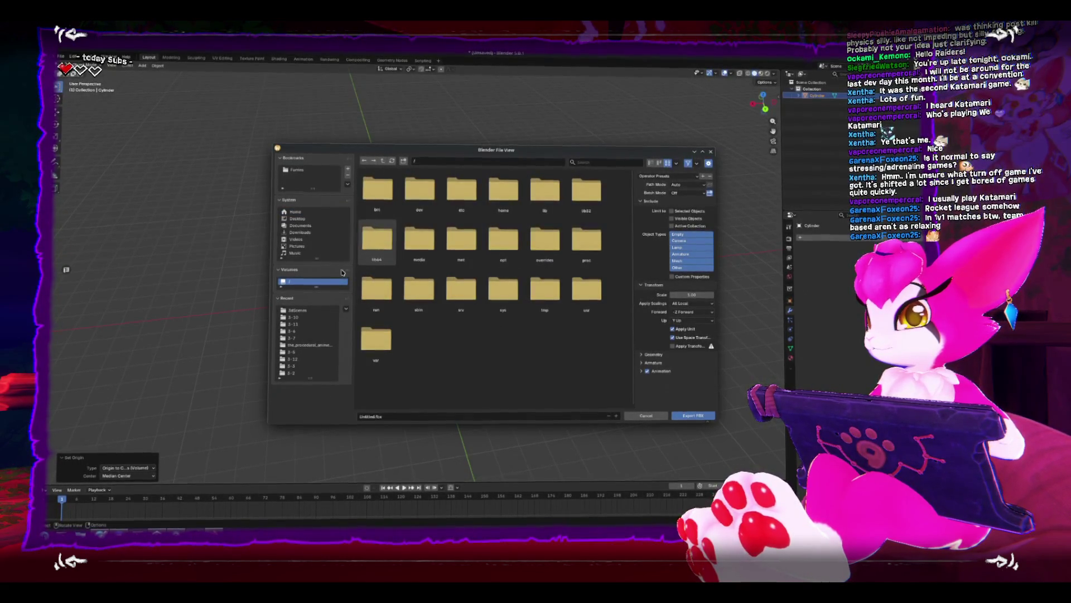
{"action": "left_click", "coordinate": [298, 169]}
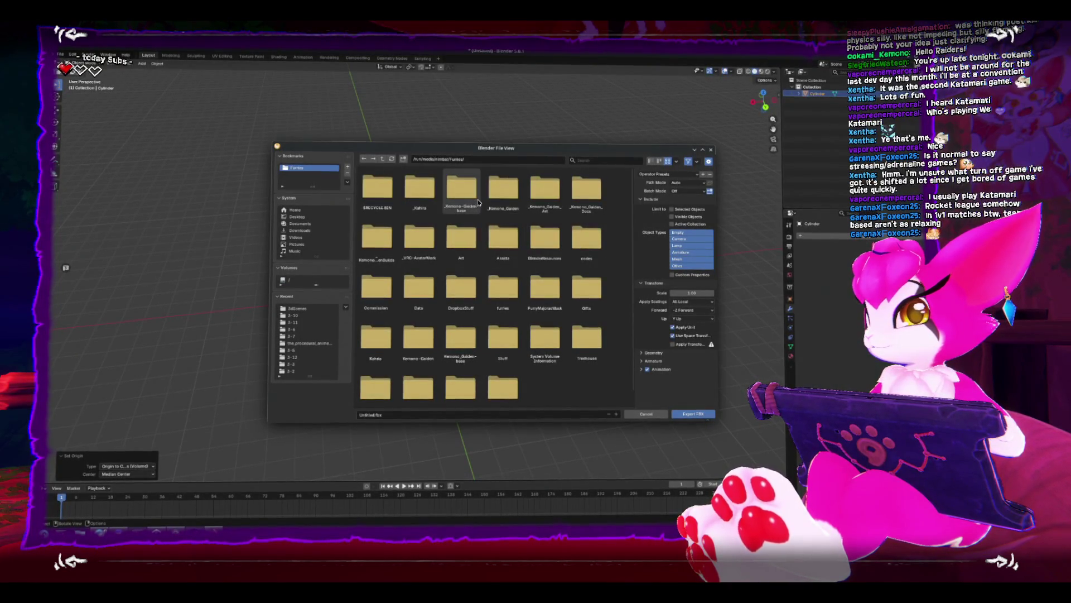
{"action": "double_click", "coordinate": [476, 202]}
{"action": "double_click", "coordinate": [385, 192]}
{"action": "double_click", "coordinate": [445, 196]}
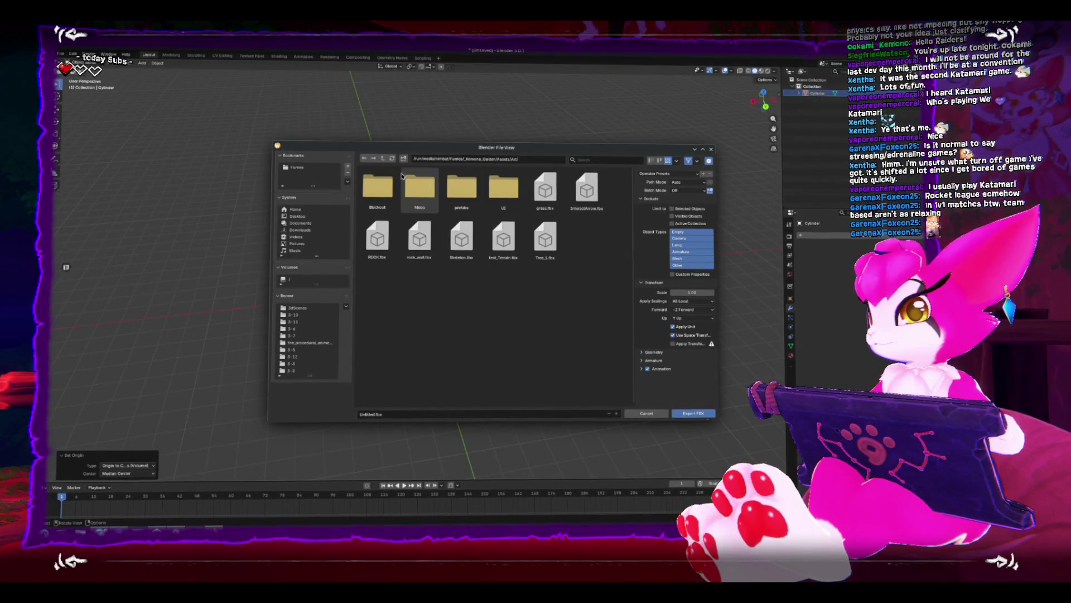
Create a pickups folder and export the bone into it as pickups_BoneFragment.fbx.
{"action": "left_click", "coordinate": [403, 160]}
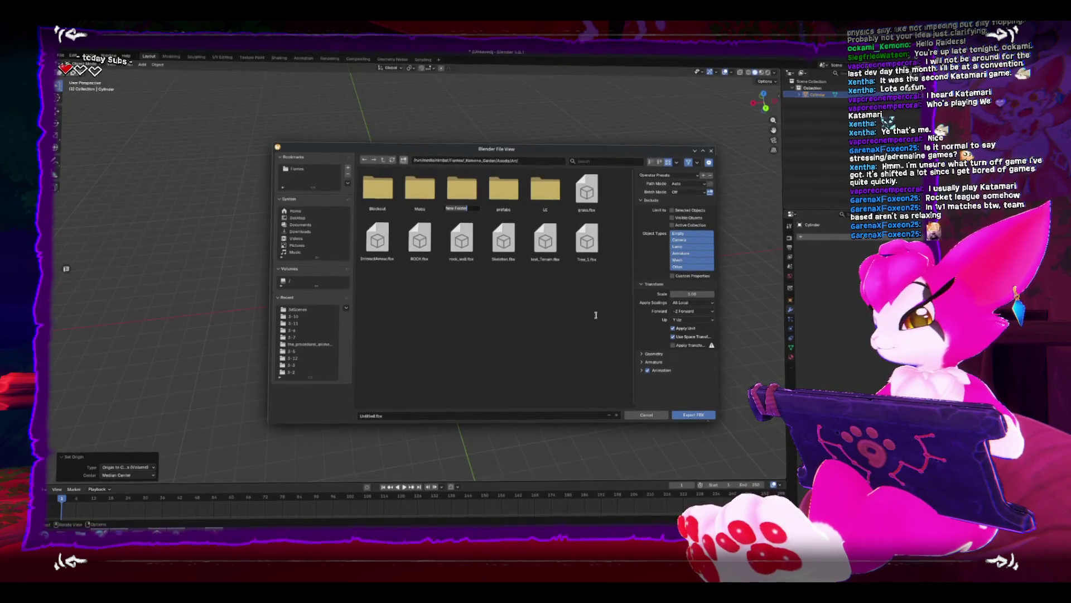
{"action": "key", "text": "Return"}
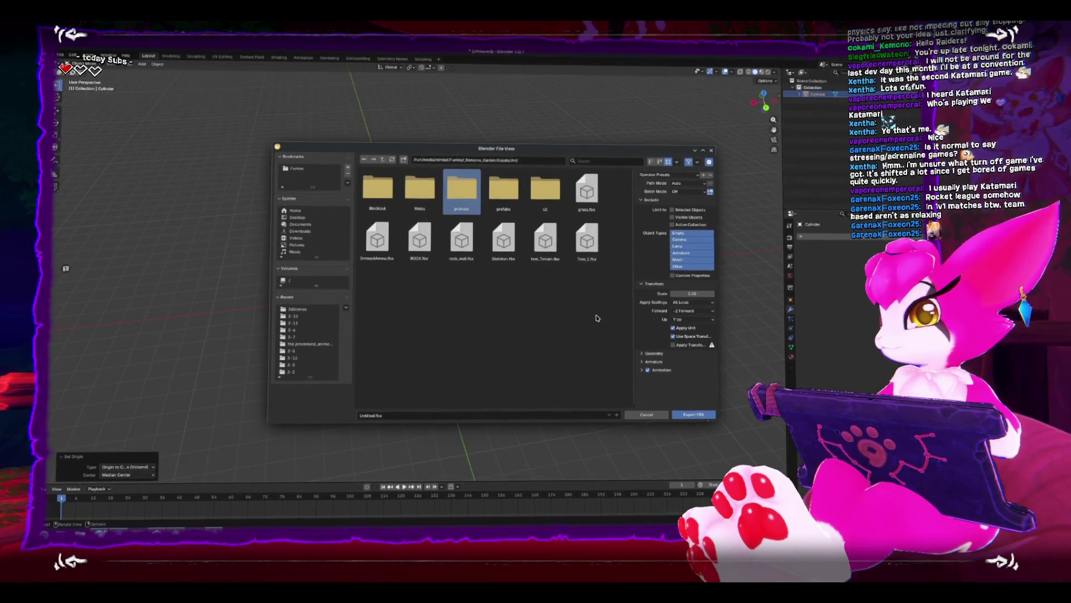
{"action": "double_click", "coordinate": [467, 212]}
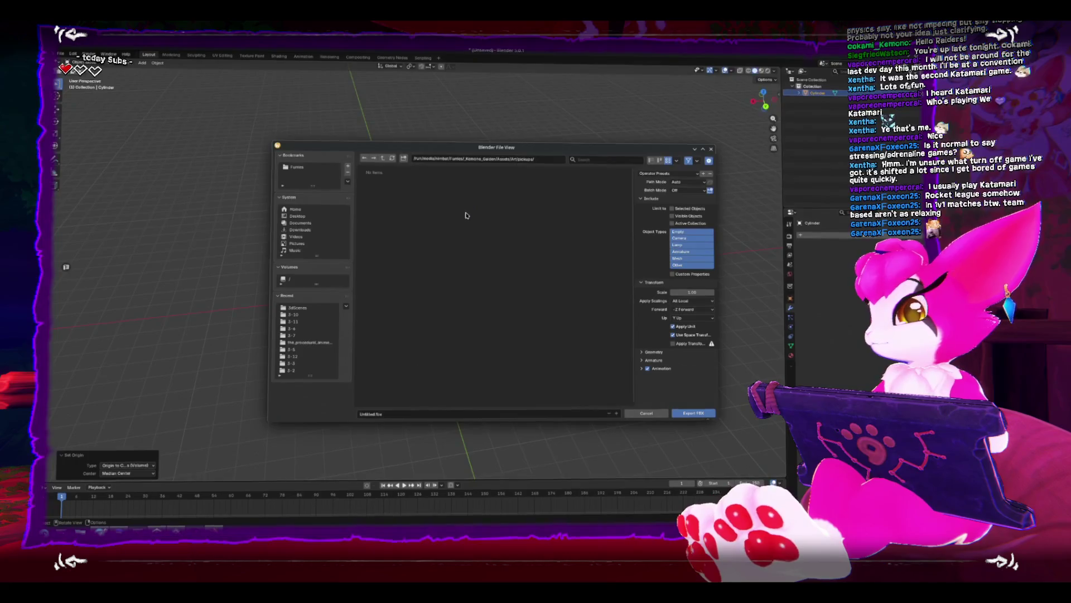
{"action": "left_click", "coordinate": [455, 413]}
{"action": "type", "text": "pickups_fb"}
{"action": "type", "text": "ragment"}
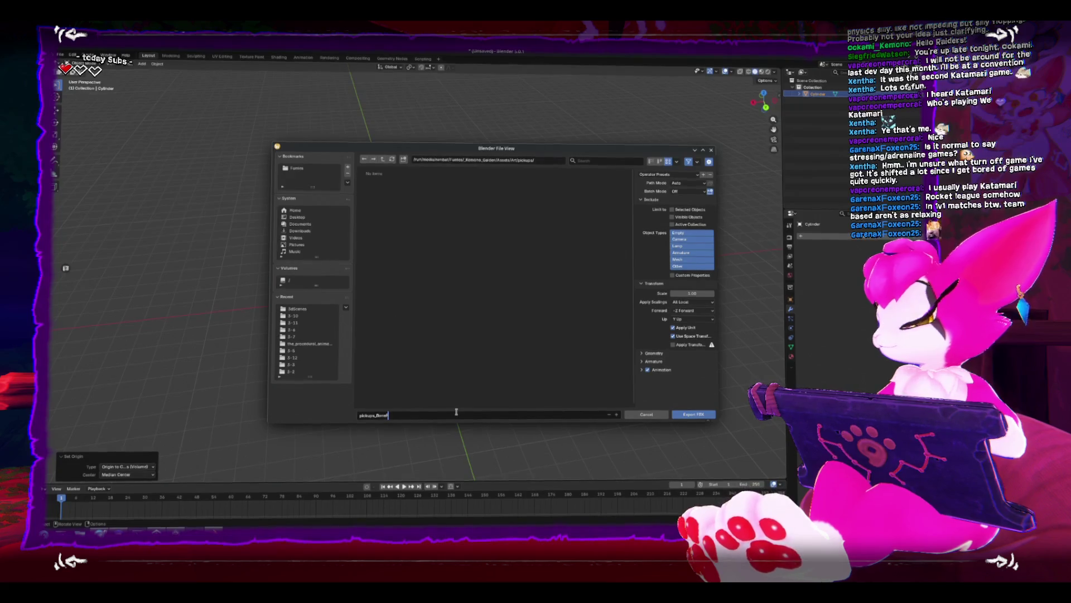
{"action": "key", "text": "Return"}
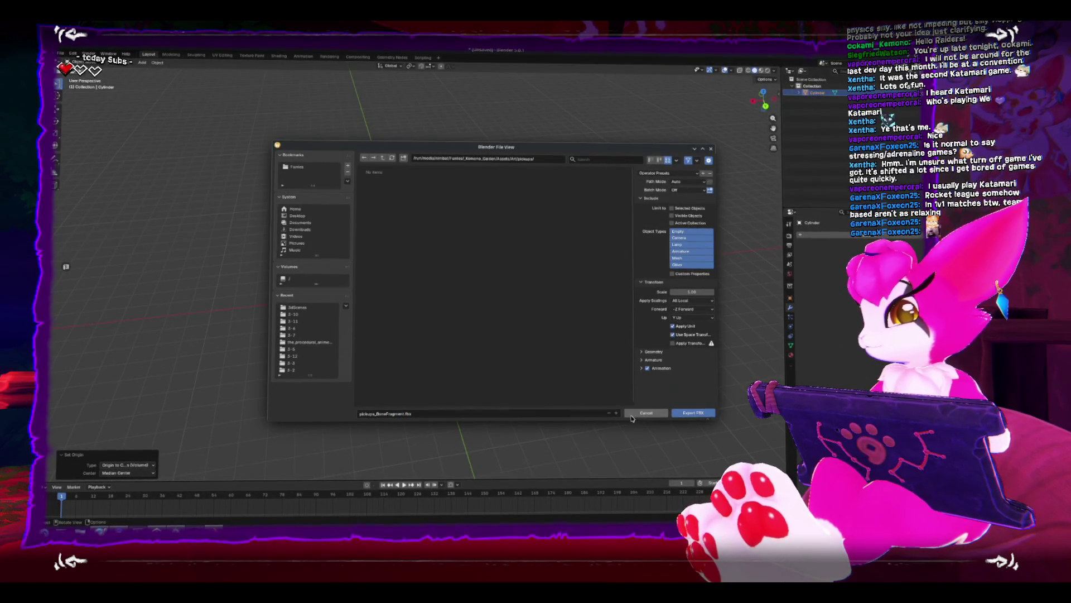
{"action": "left_click", "coordinate": [692, 413]}
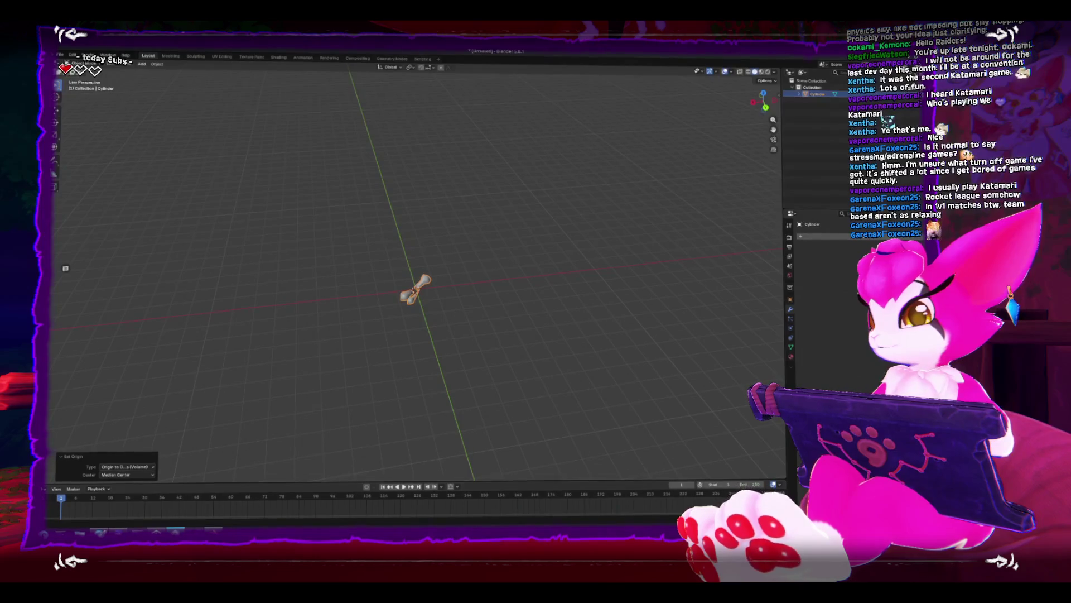
{"action": "key", "text": "alt+Tab"}
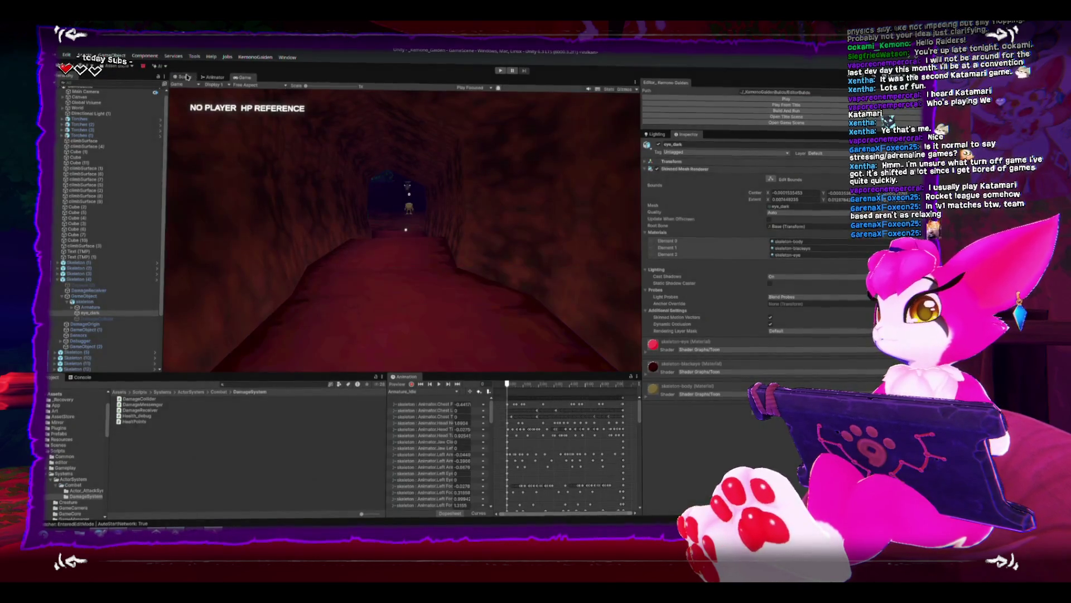
Set the pickups_BoneFragment model's Rig Animation Type to None.
{"action": "scroll", "coordinate": [429, 244], "scroll_direction": "down", "scroll_amount": 5}
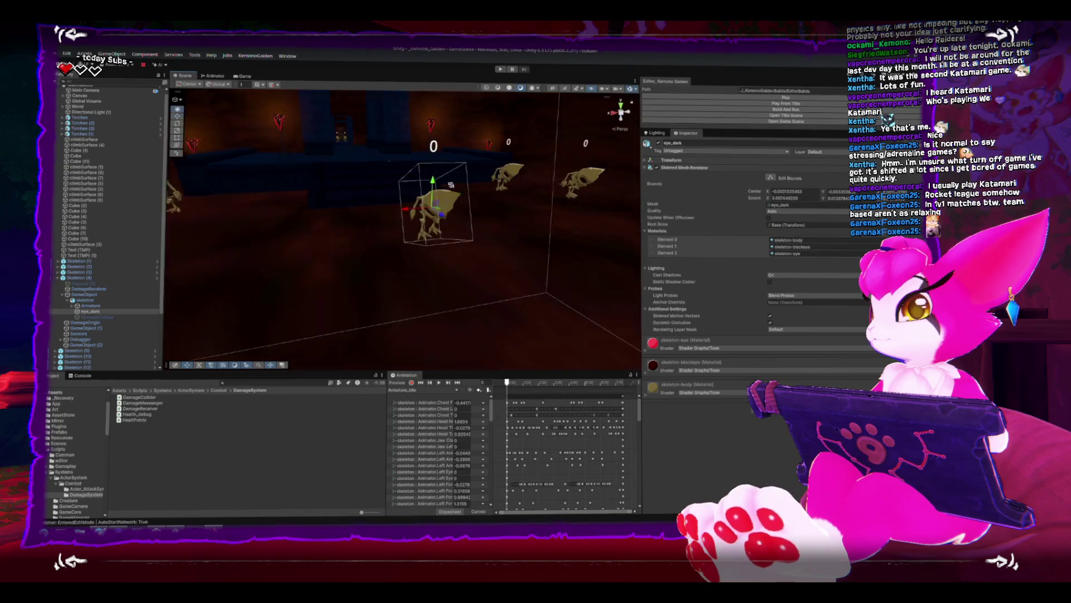
{"action": "left_click_drag", "start_coordinate": [424, 213], "coordinate": [402, 217]}
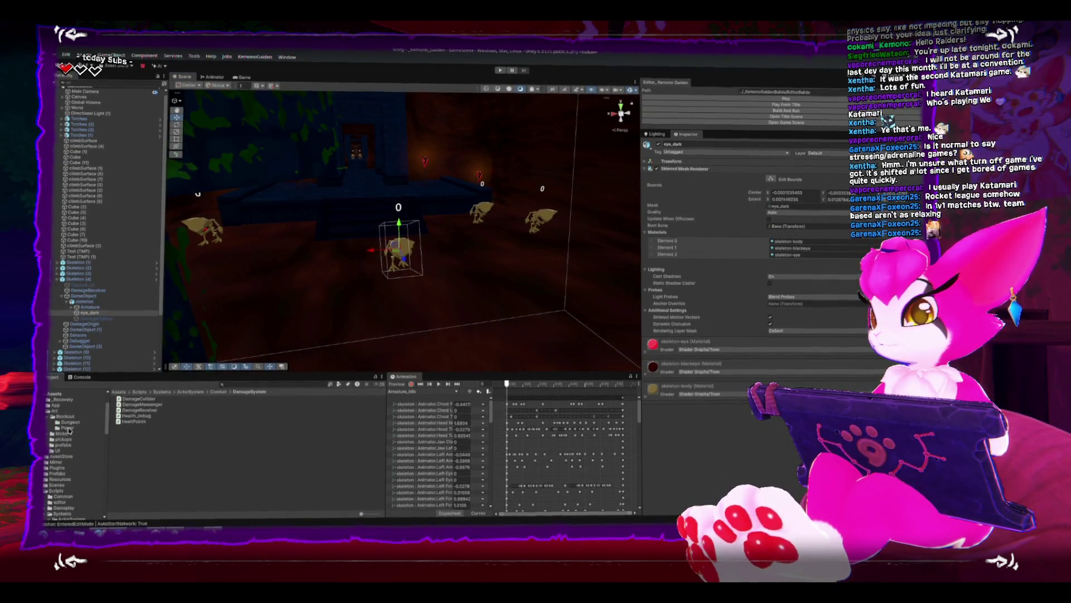
{"action": "left_click", "coordinate": [64, 439]}
{"action": "left_click", "coordinate": [149, 399]}
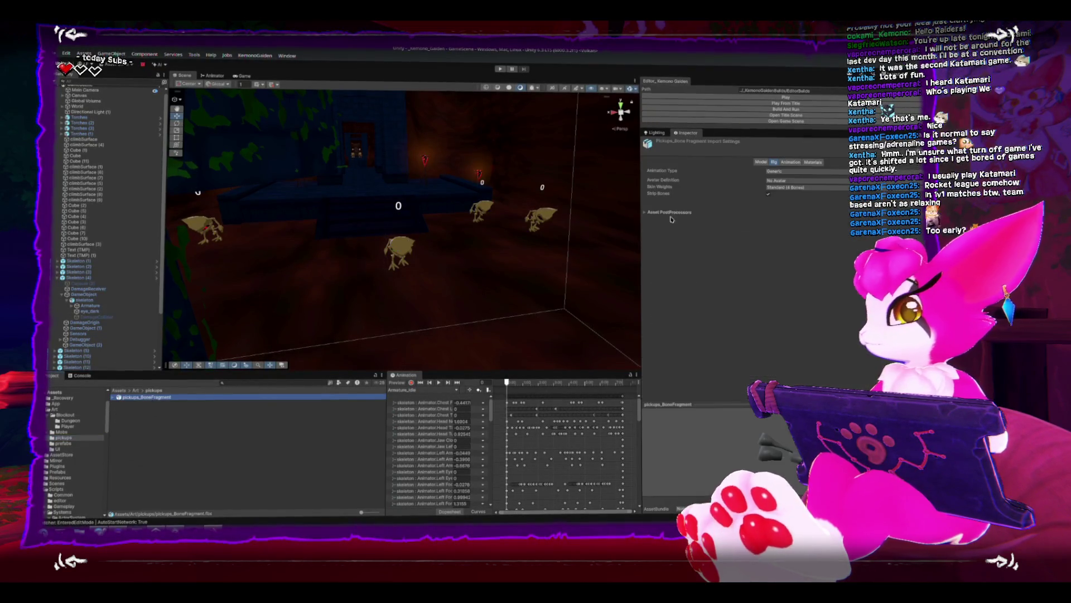
{"action": "left_click", "coordinate": [780, 177]}
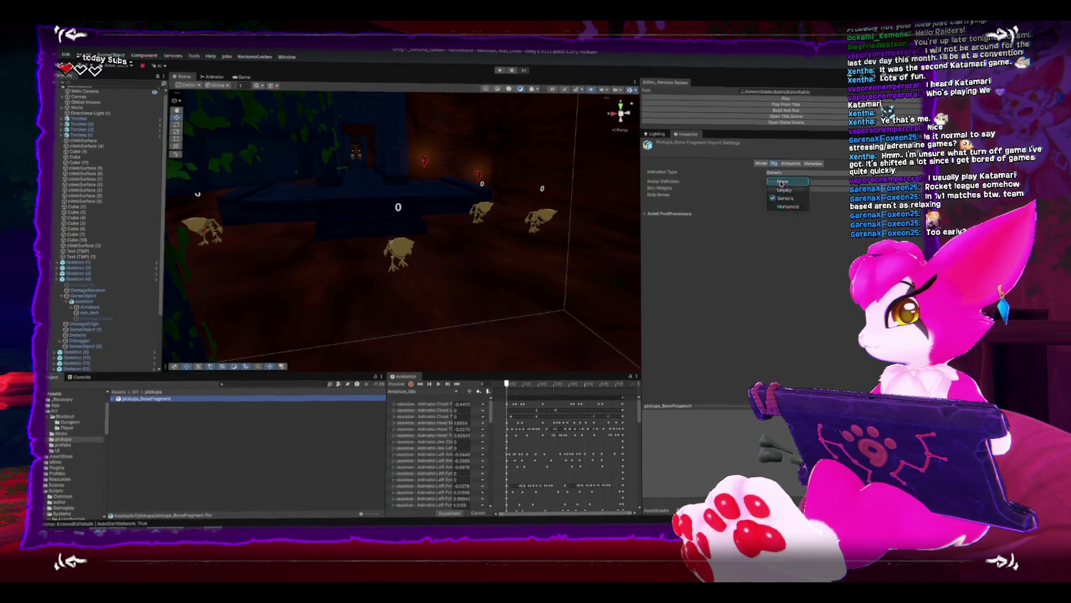
{"action": "left_click", "coordinate": [780, 179]}
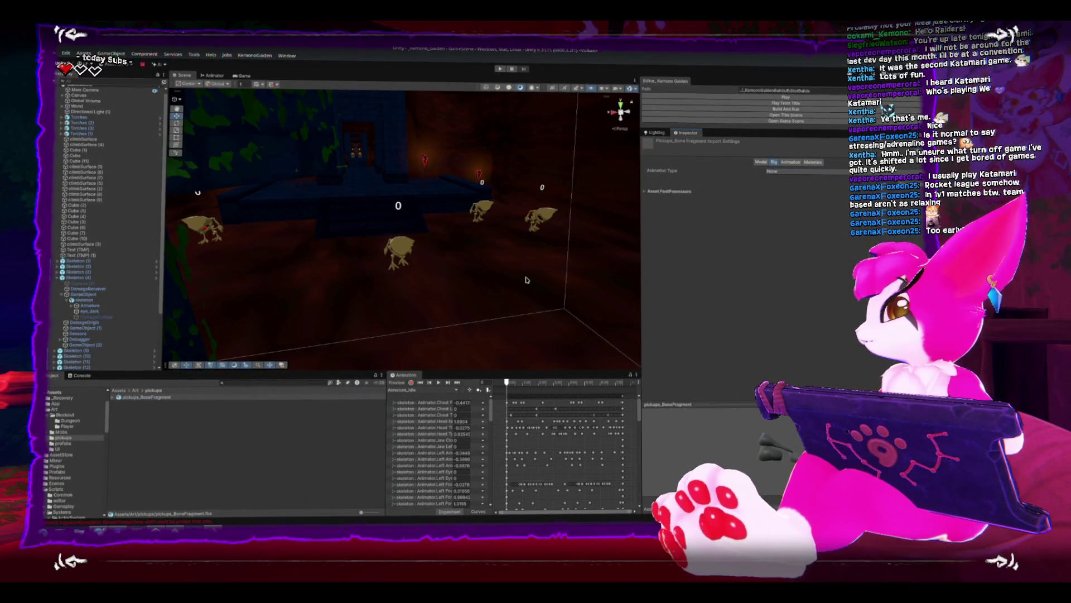
Place a copy of the bone fragment in the dungeon scene beside the skeletons.
{"action": "mouse_move", "coordinate": [270, 297]}
{"action": "left_mouse_down"}
{"action": "mouse_move", "coordinate": [303, 276]}
{"action": "mouse_move", "coordinate": [299, 256]}
{"action": "mouse_move", "coordinate": [274, 276]}
{"action": "left_mouse_up"}
{"action": "left_click_drag", "start_coordinate": [153, 401], "coordinate": [370, 284]}
{"action": "key", "text": "f"}
{"action": "left_click_drag", "start_coordinate": [464, 273], "coordinate": [440, 210]}
{"action": "left_click", "coordinate": [444, 193]}
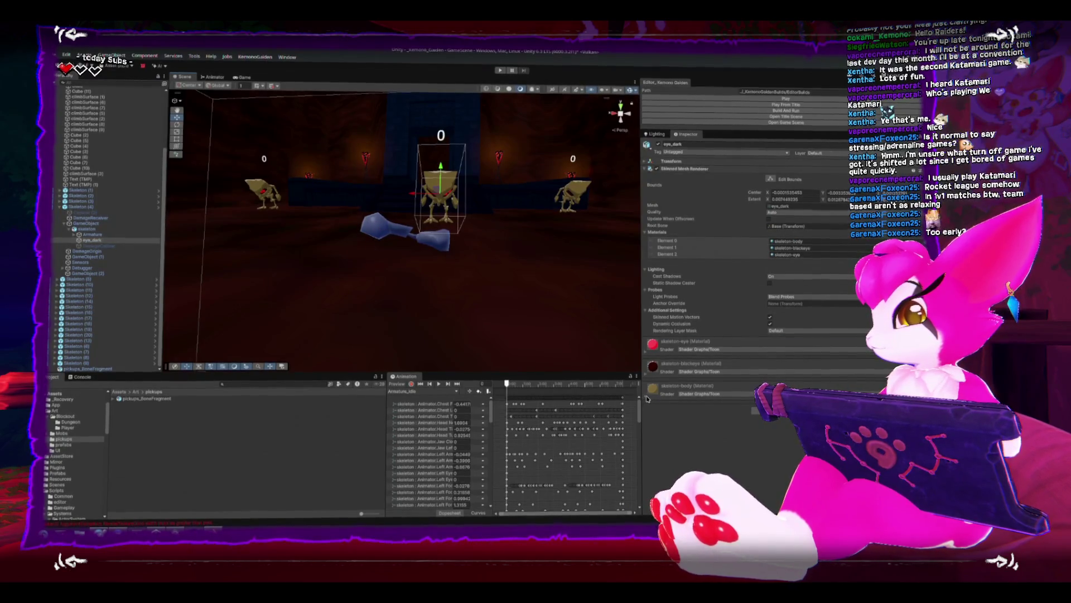
Duplicate skeleton-body into the pickups folder and rename the copy pickups_BoneFragment.
{"action": "left_click", "coordinate": [725, 389]}
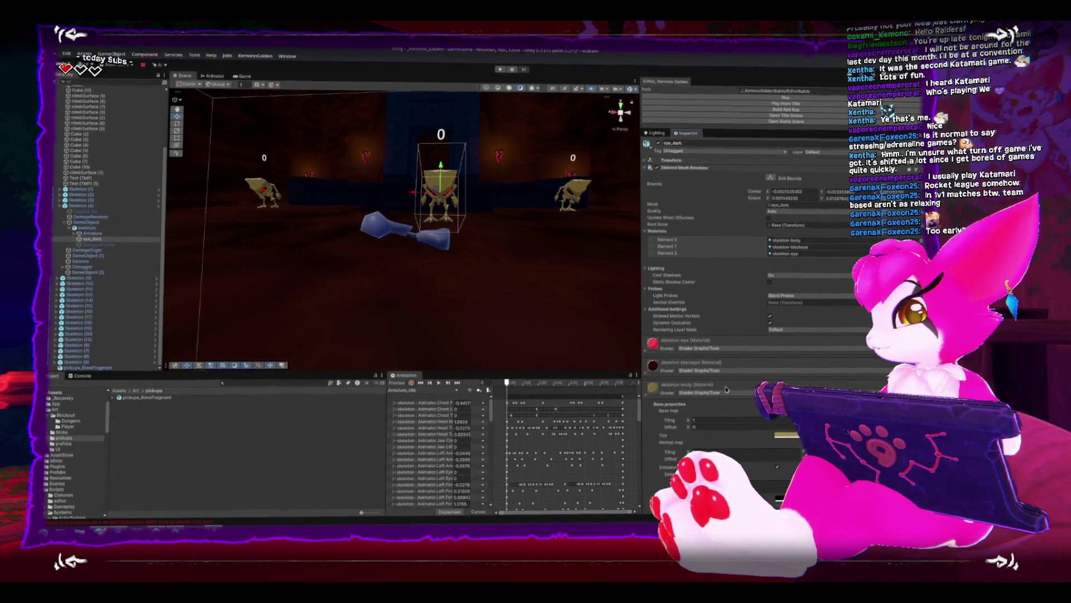
{"action": "left_click", "coordinate": [649, 396]}
{"action": "left_click", "coordinate": [779, 240]}
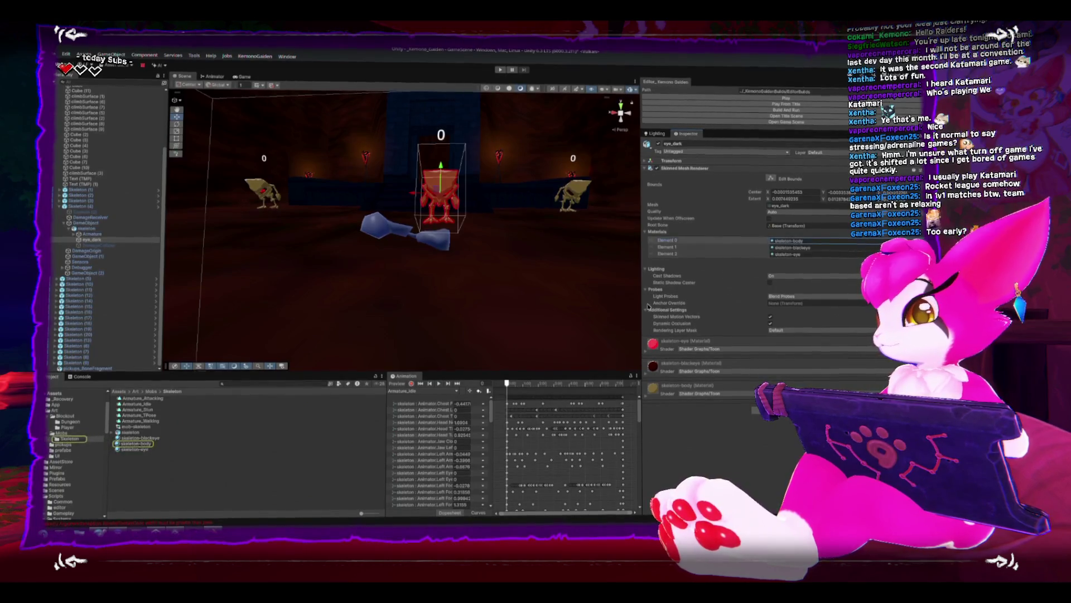
{"action": "left_click", "coordinate": [136, 444]}
{"action": "key", "text": "ctrl+d"}
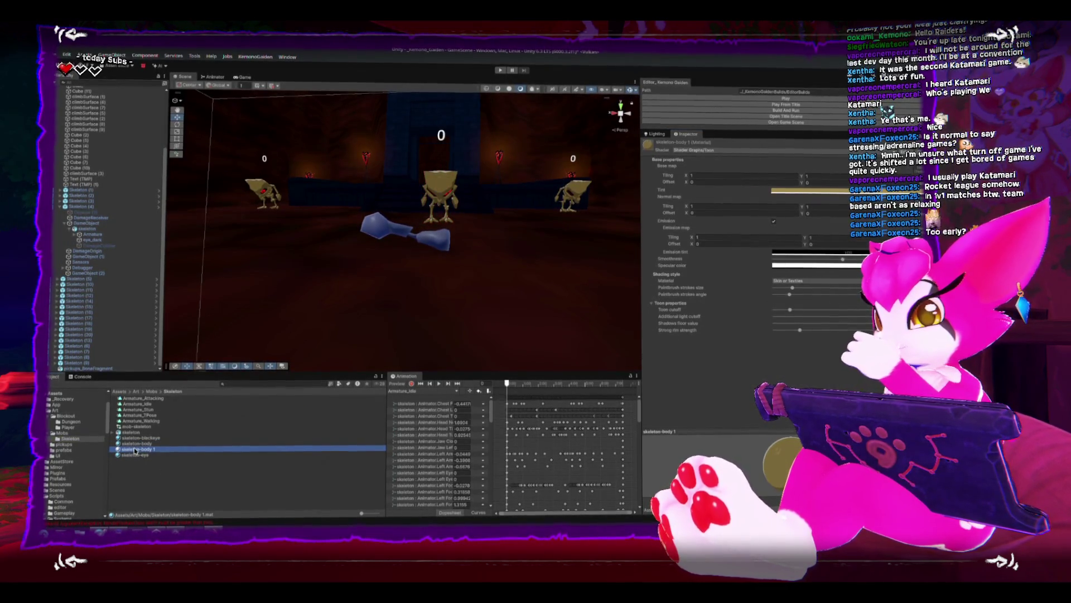
{"action": "left_click_drag", "start_coordinate": [138, 451], "coordinate": [63, 444]}
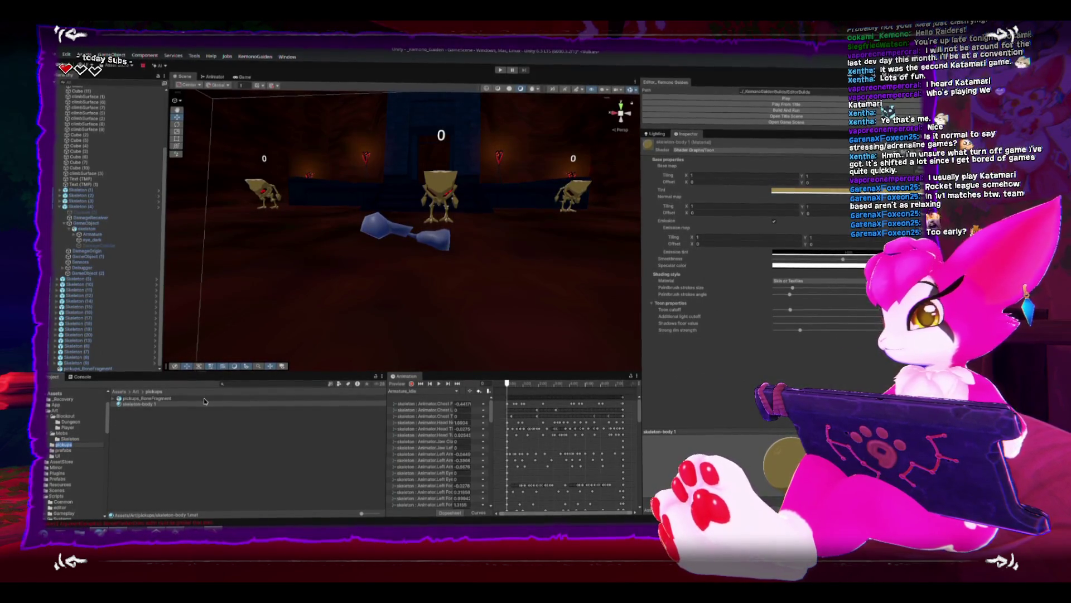
{"action": "key", "text": "F2"}
{"action": "type", "text": "pic"}
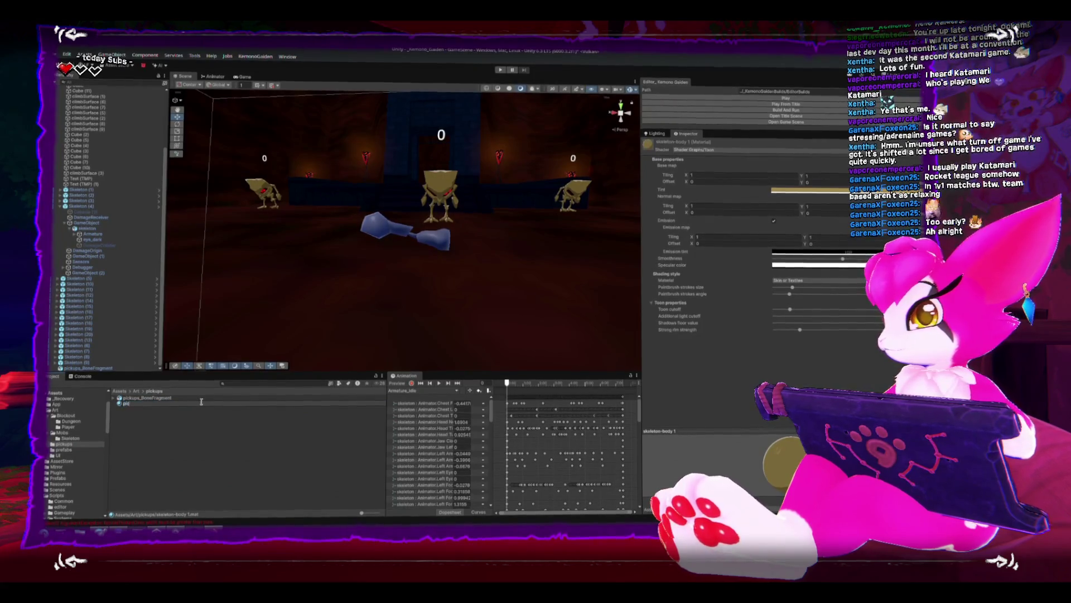
{"action": "type", "text": "kups_BoneFragment"}
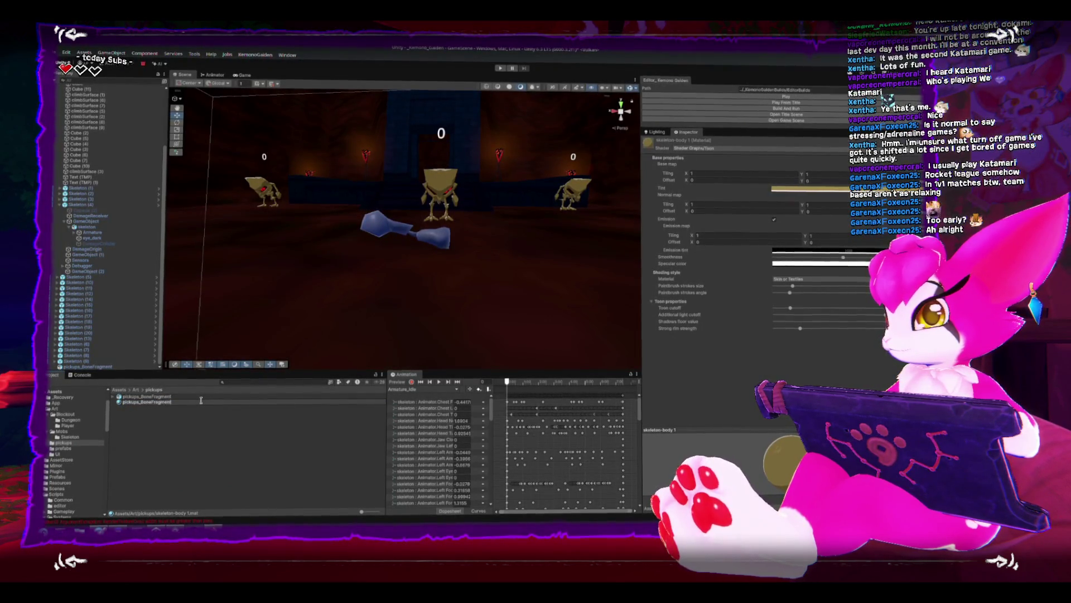
{"action": "key", "text": "Return"}
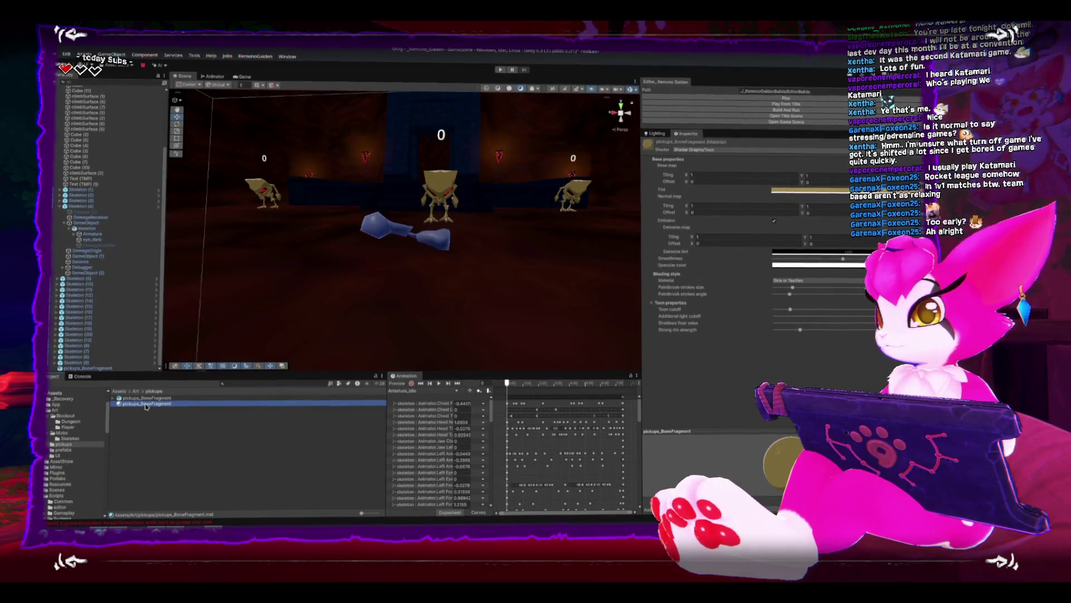
{"action": "left_click", "coordinate": [402, 229]}
Apply the pickups_BoneFragment material to the bone fragment in the scene.
{"action": "key", "text": "f"}
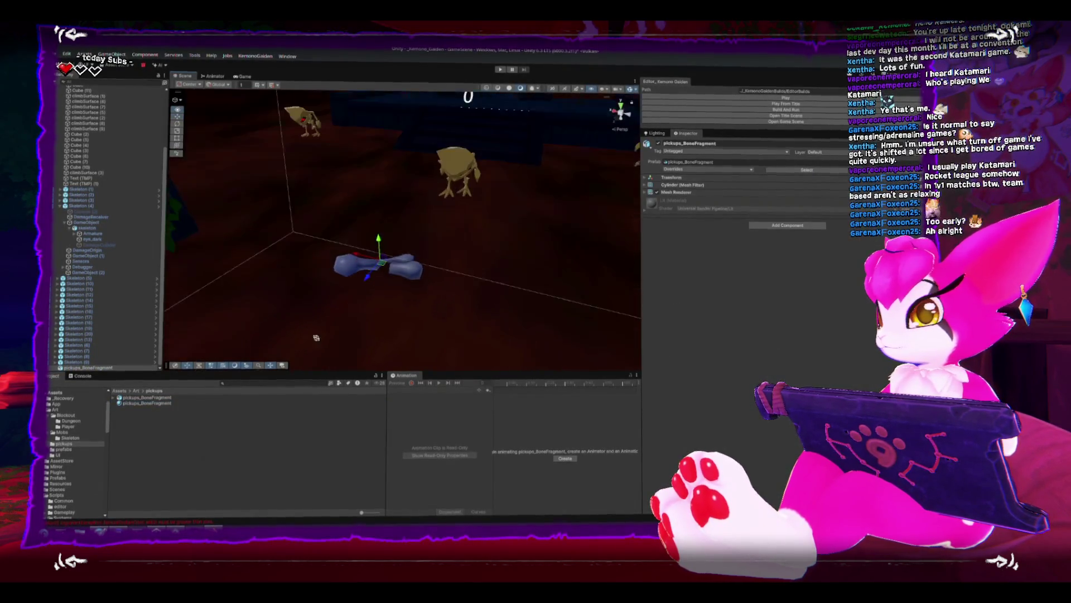
{"action": "left_click", "coordinate": [149, 398]}
{"action": "left_click", "coordinate": [818, 161]}
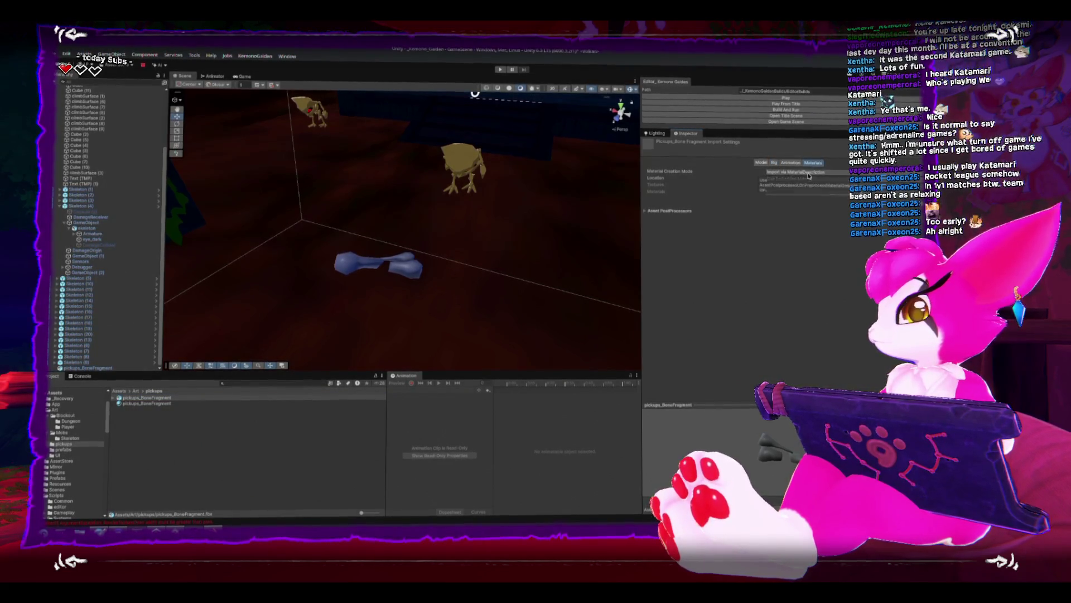
{"action": "mouse_move", "coordinate": [132, 404]}
{"action": "left_mouse_down"}
{"action": "mouse_move", "coordinate": [218, 400]}
{"action": "mouse_move", "coordinate": [370, 271]}
{"action": "mouse_move", "coordinate": [359, 264]}
{"action": "mouse_move", "coordinate": [480, 229]}
{"action": "mouse_move", "coordinate": [499, 277]}
{"action": "mouse_move", "coordinate": [456, 244]}
{"action": "left_mouse_up"}
{"action": "left_click", "coordinate": [355, 264]}
Switch to the scale tool and set the gizmo pivot and axes back to world.
{"action": "key", "text": "r"}
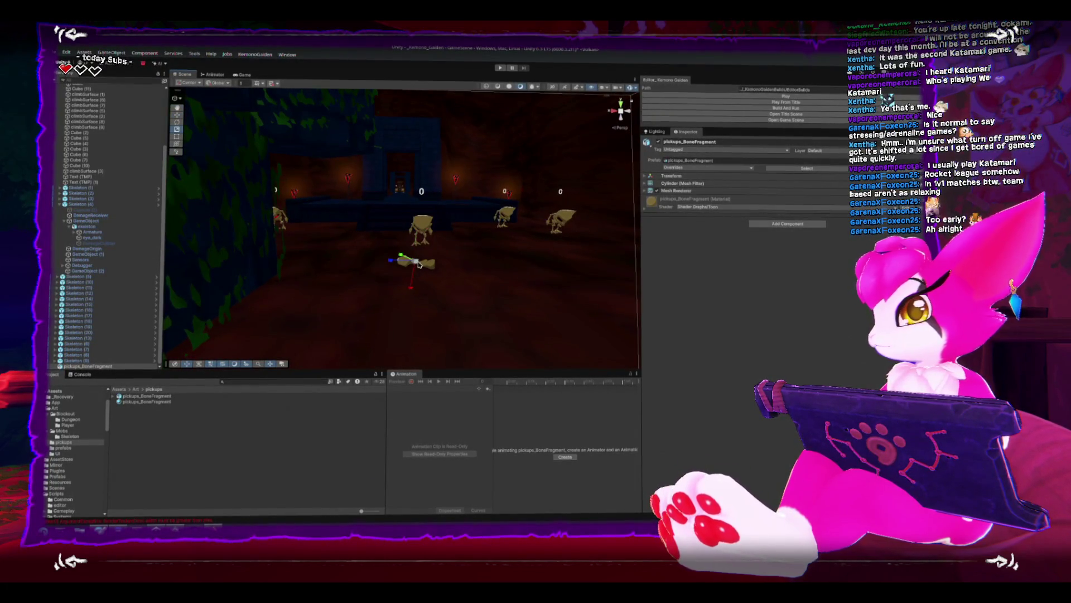
{"action": "scroll", "coordinate": [418, 273], "scroll_direction": "down", "scroll_amount": 3}
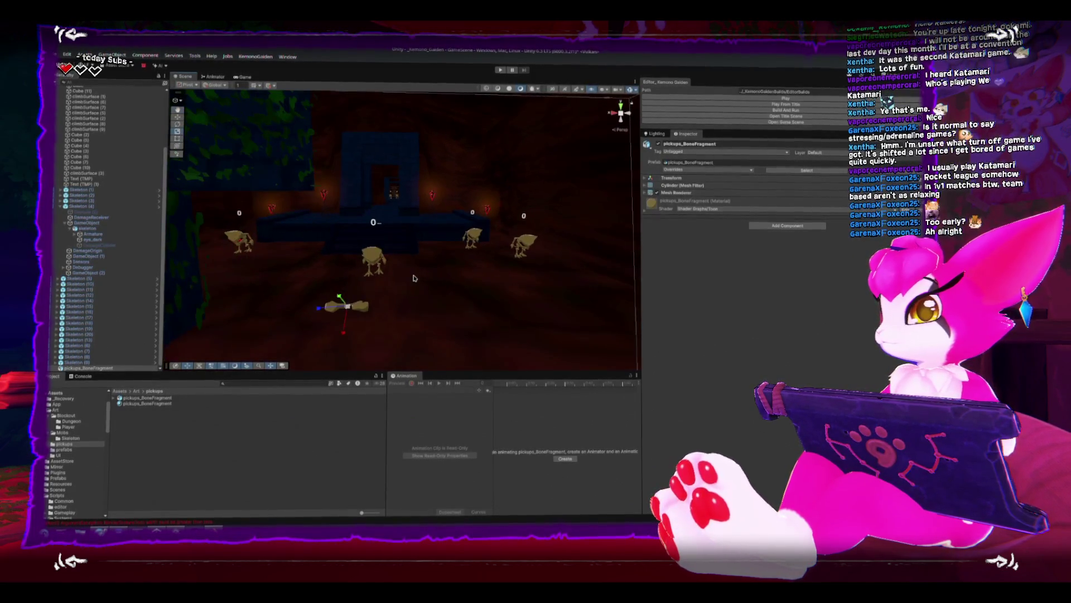
{"action": "key", "text": "z"}
{"action": "key", "text": "x"}
{"action": "mouse_move", "coordinate": [365, 281]}
{"action": "left_mouse_down"}
{"action": "mouse_move", "coordinate": [362, 256]}
{"action": "mouse_move", "coordinate": [360, 266]}
{"action": "left_mouse_up"}
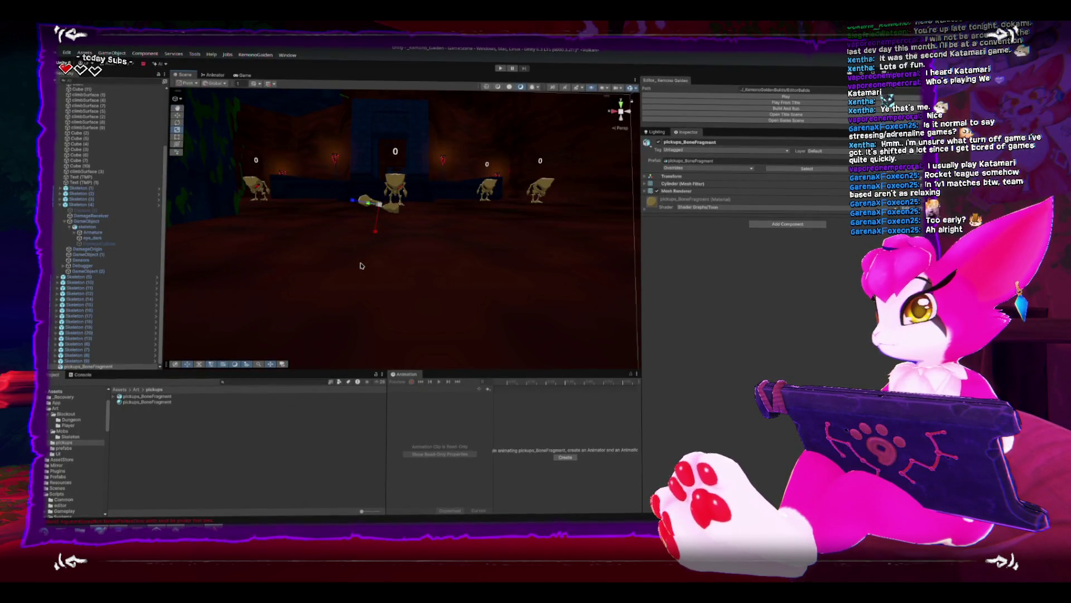
{"action": "key", "text": "z"}
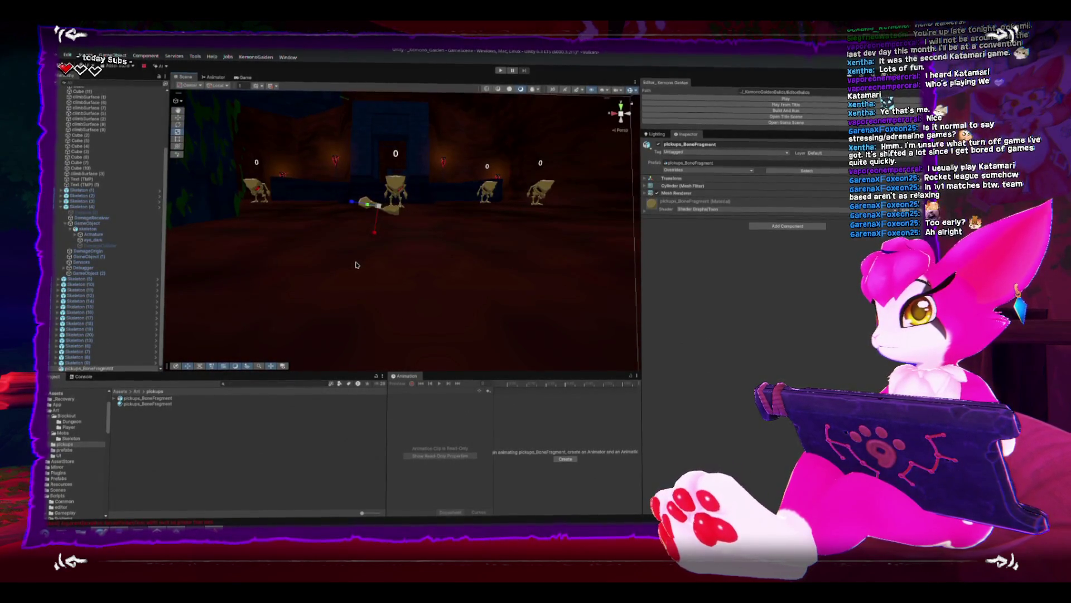
{"action": "key", "text": "x"}
{"action": "left_click_drag", "start_coordinate": [343, 214], "coordinate": [249, 220]}
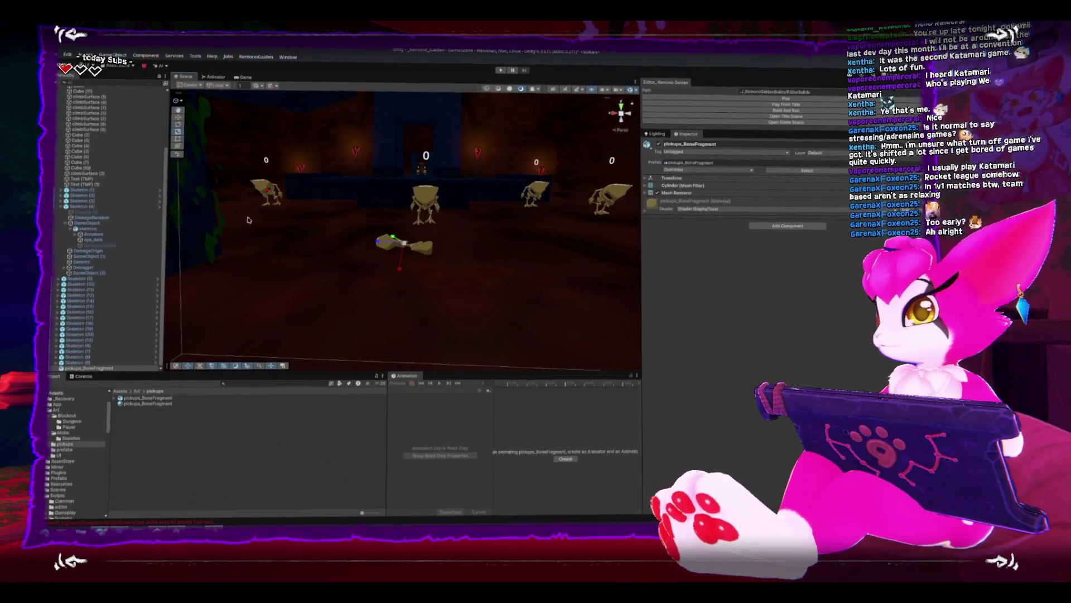
{"action": "left_click", "coordinate": [220, 95]}
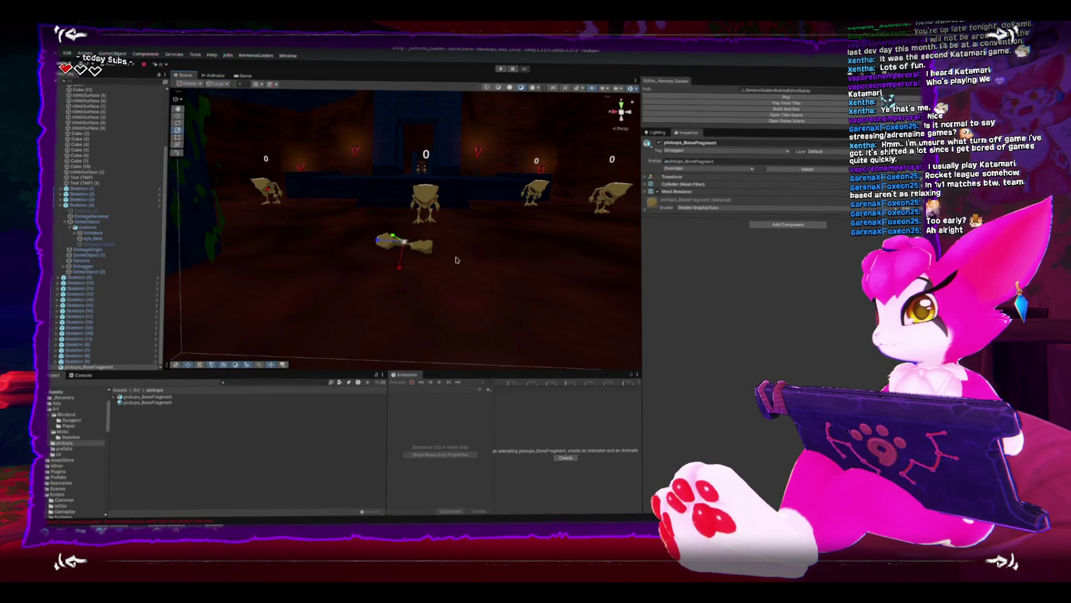
{"action": "scroll", "coordinate": [456, 261], "scroll_direction": "up", "scroll_amount": 2}
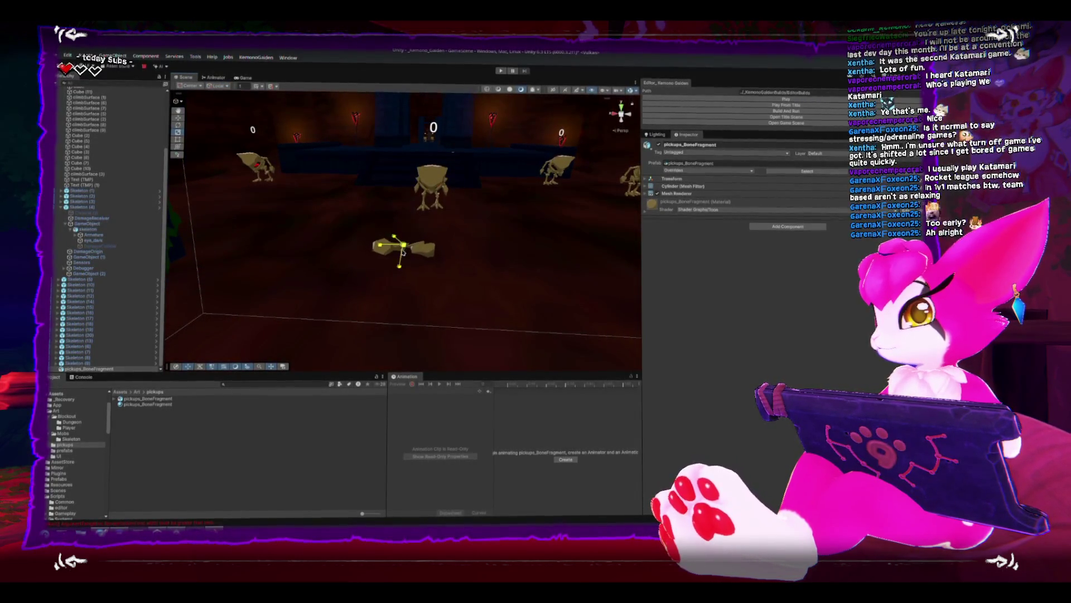
{"action": "scroll", "coordinate": [439, 270], "scroll_direction": "up", "scroll_amount": 1}
{"action": "scroll", "coordinate": [438, 270], "scroll_direction": "up", "scroll_amount": 2}
{"action": "mouse_move", "coordinate": [424, 262]}
{"action": "left_mouse_down"}
{"action": "mouse_move", "coordinate": [282, 258]}
{"action": "mouse_move", "coordinate": [220, 229]}
{"action": "mouse_move", "coordinate": [469, 237]}
{"action": "left_mouse_up"}
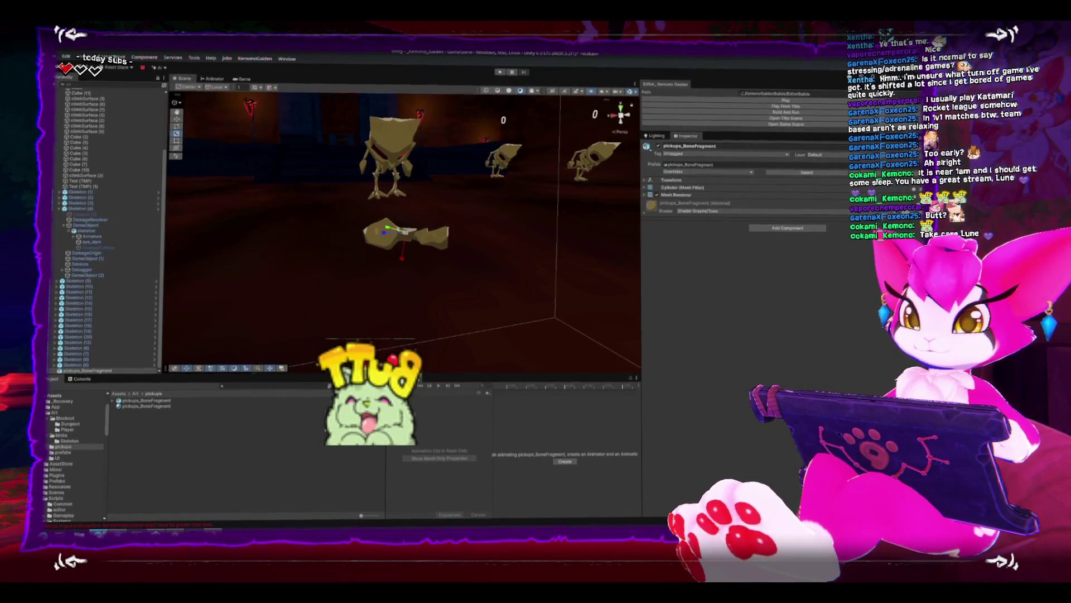
{"action": "key", "text": "ctrl+p"}
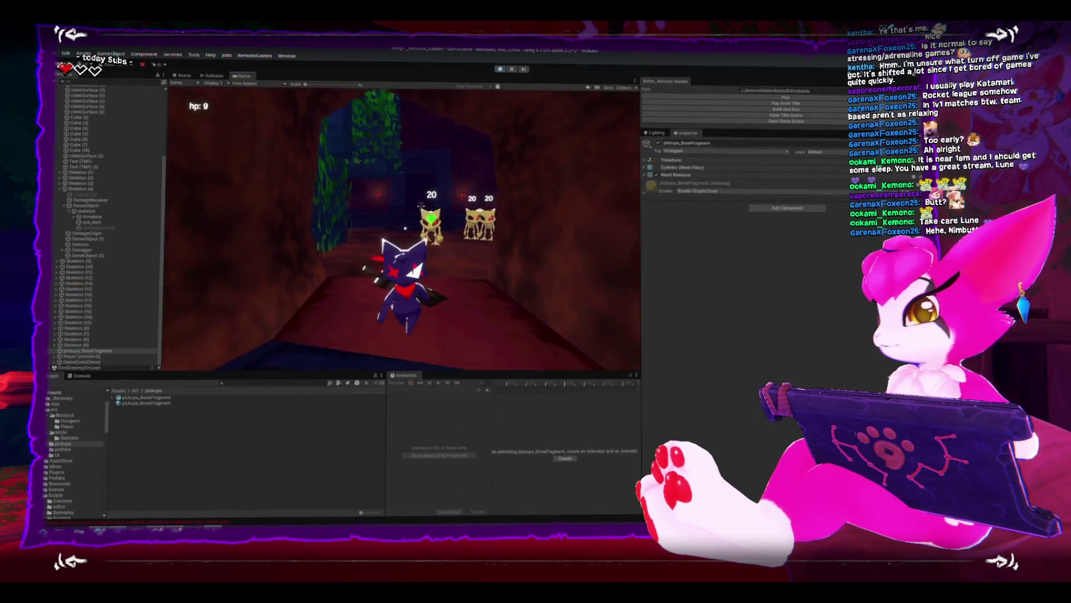
{"action": "left_click", "coordinate": [422, 193]}
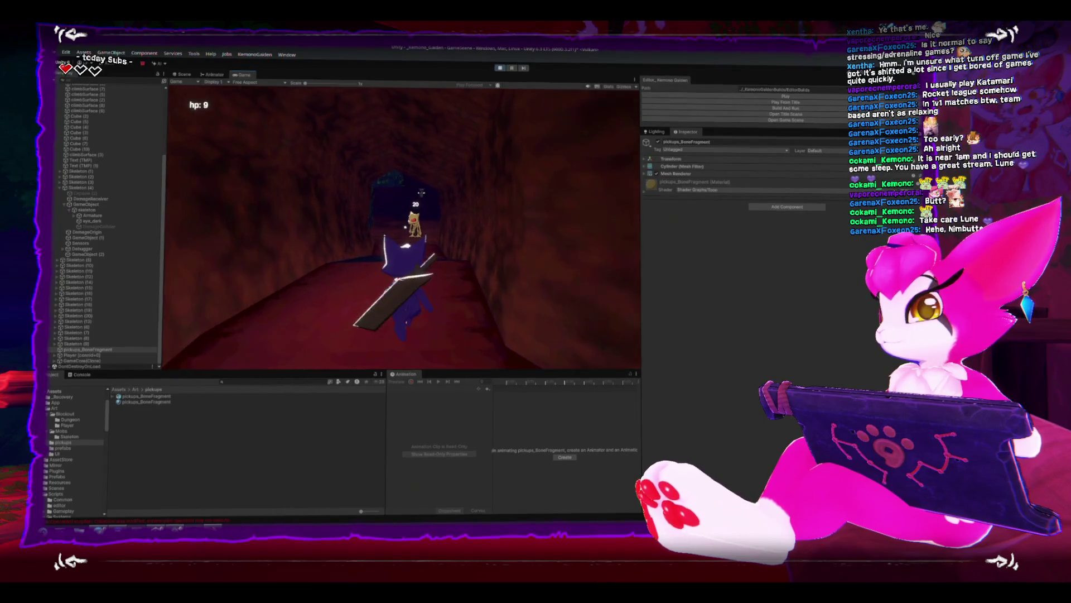
{"action": "left_click", "coordinate": [421, 193]}
{"action": "left_click", "coordinate": [421, 191]}
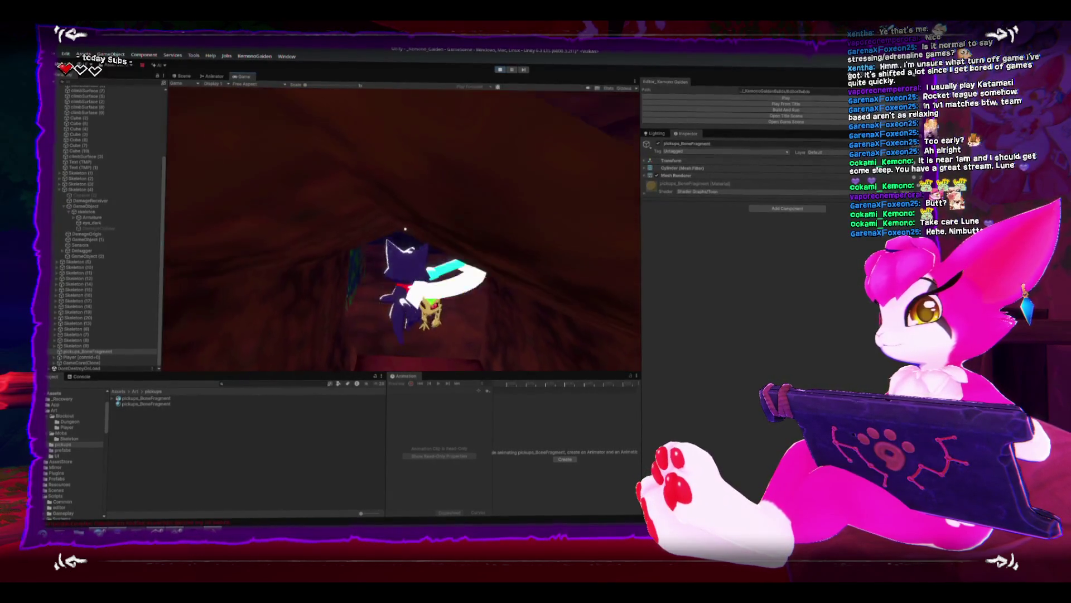
{"action": "left_click", "coordinate": [422, 192]}
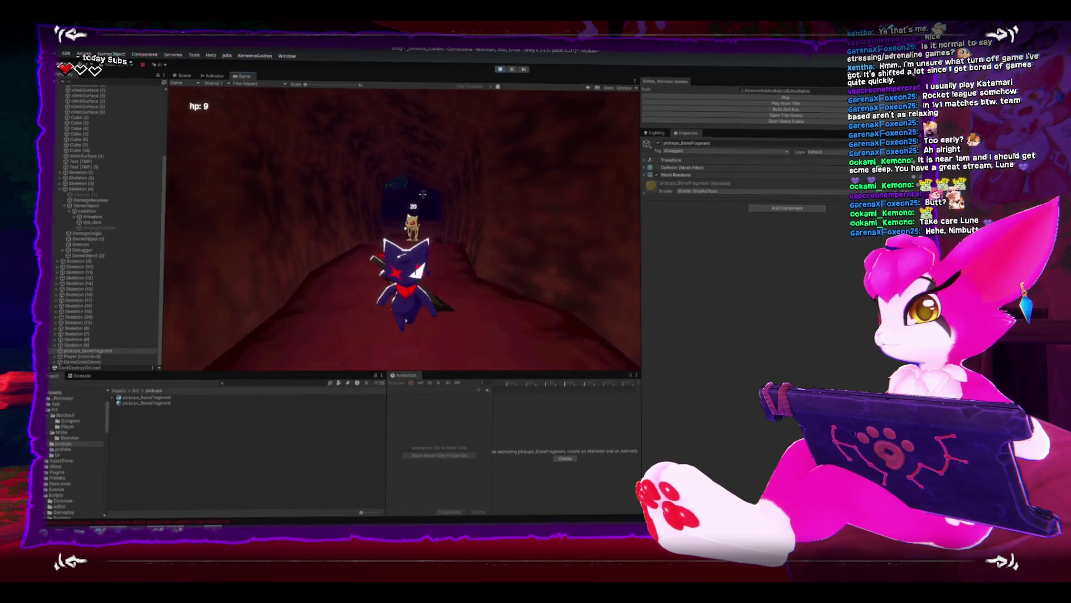
{"action": "key", "text": "Escape"}
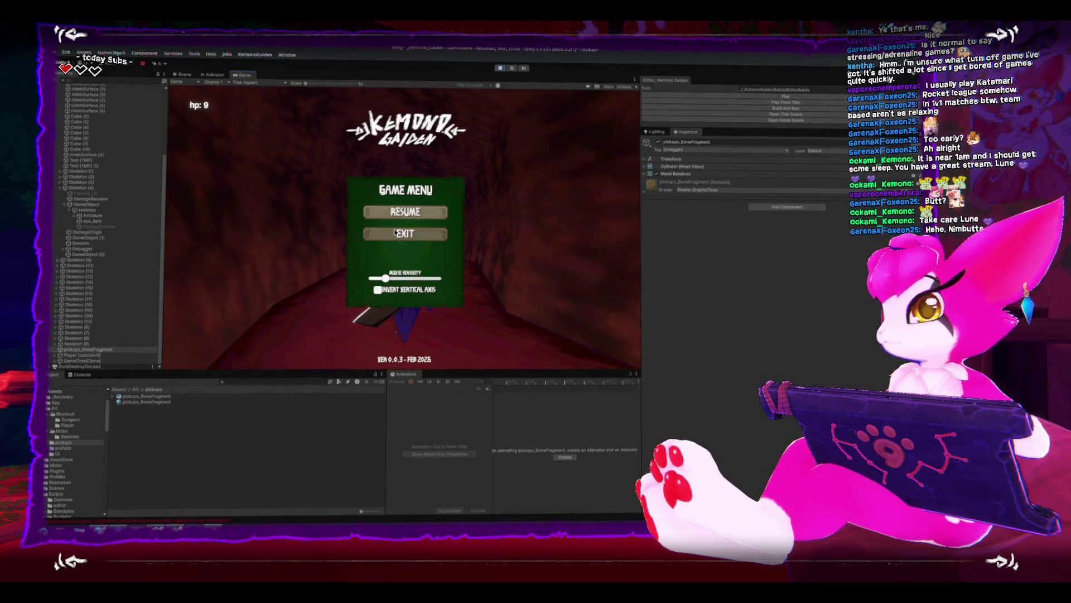
{"action": "left_click", "coordinate": [405, 233]}
{"action": "left_click", "coordinate": [501, 70]}
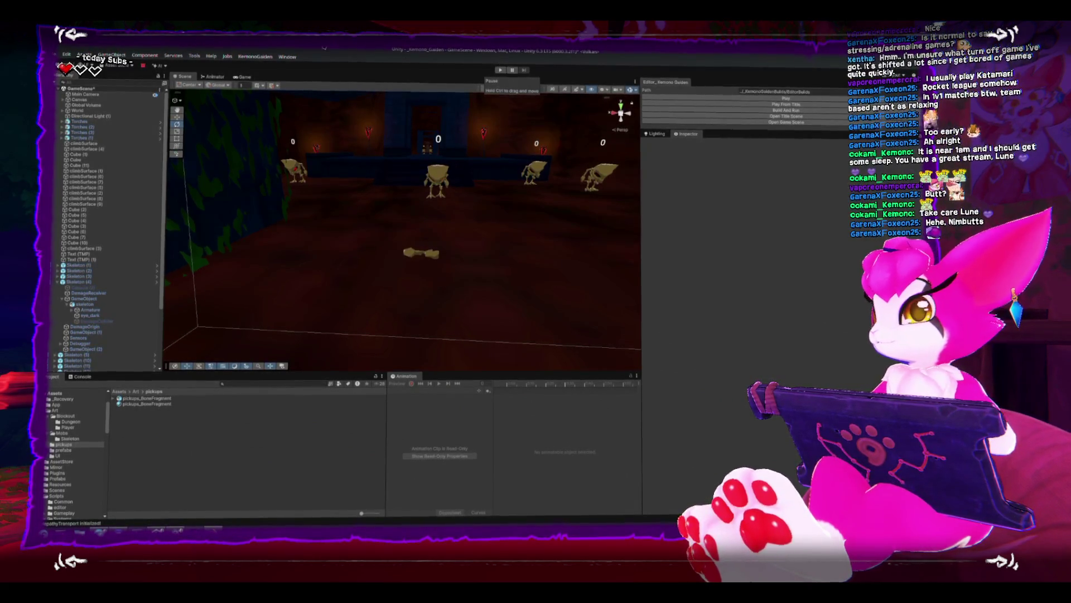
View the tunnel through the Game camera, briefly checking the Animator, then return to Blender.
{"action": "left_click", "coordinate": [244, 77]}
{"action": "left_click", "coordinate": [219, 78]}
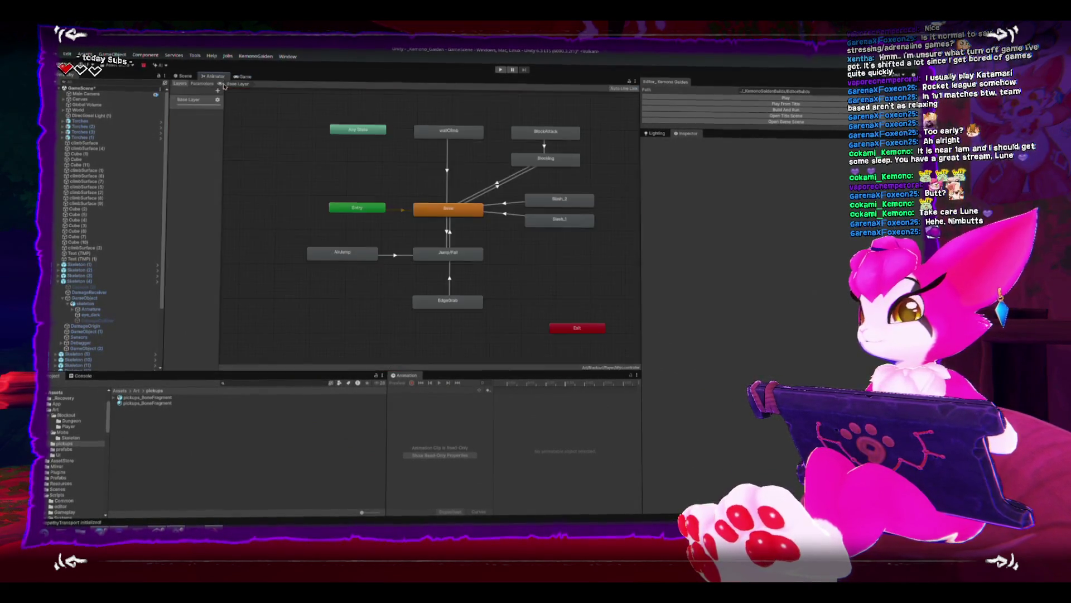
{"action": "left_click", "coordinate": [244, 75]}
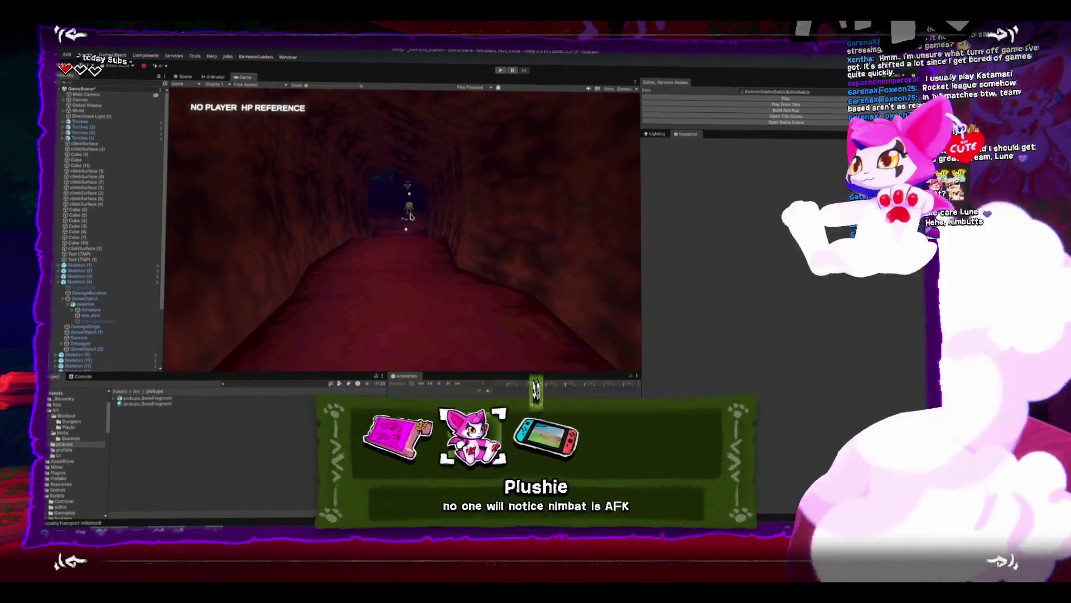
{"action": "left_click", "coordinate": [214, 527]}
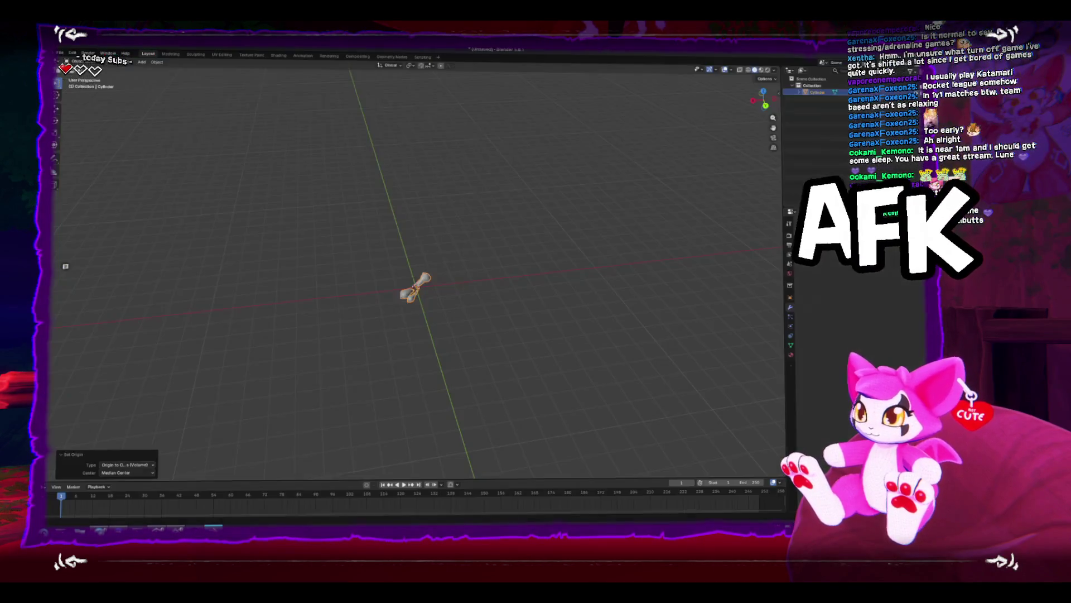
Zoom in and orbit around the low-poly bone fragment in Blender.
{"action": "scroll", "coordinate": [405, 312], "scroll_direction": "up", "scroll_amount": 8}
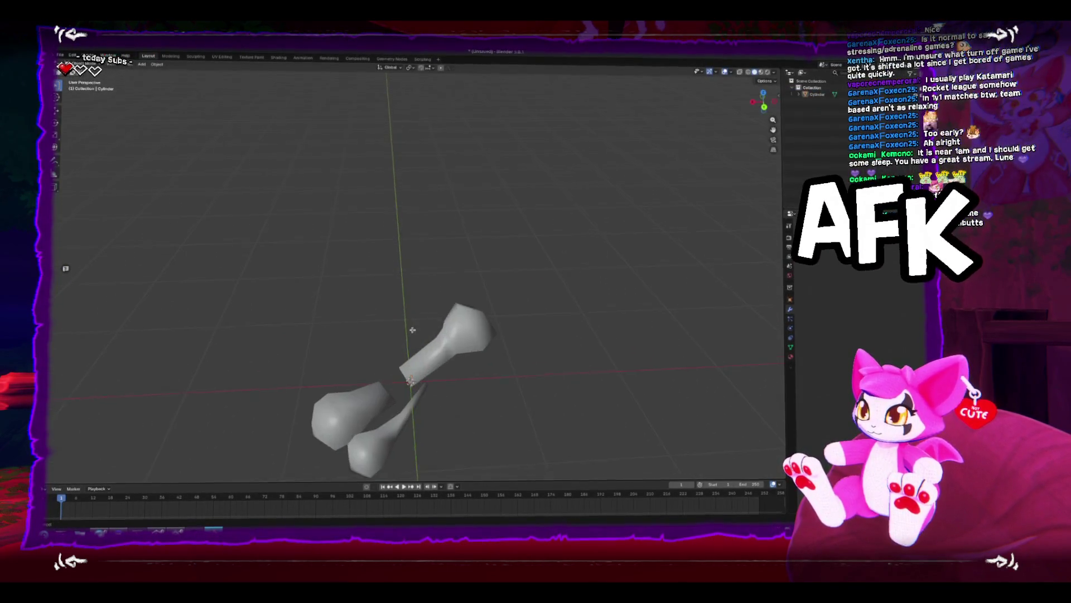
{"action": "left_click_drag", "start_coordinate": [423, 214], "coordinate": [437, 209]}
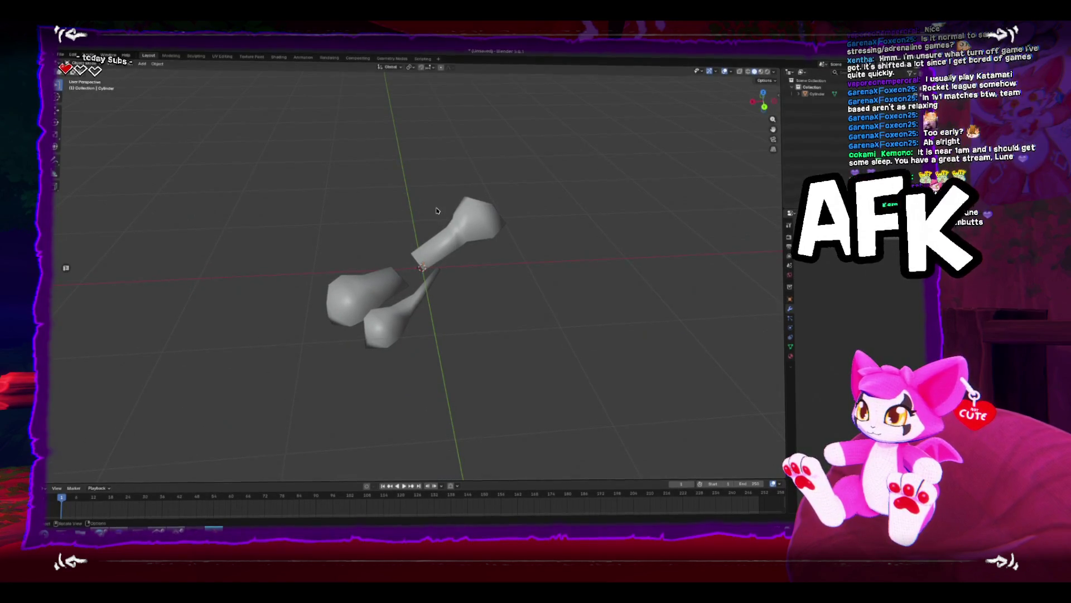